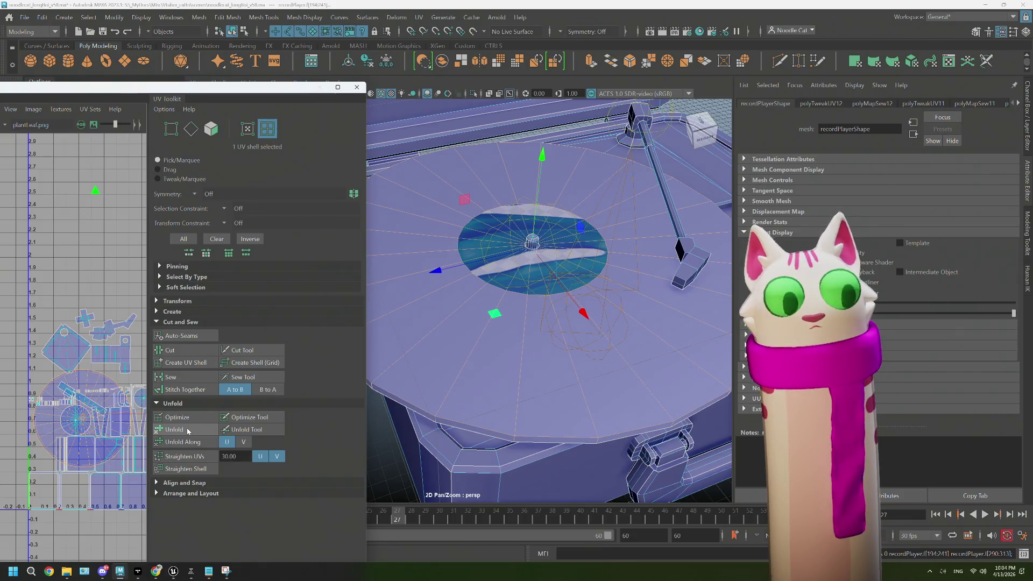
# Unfold the selected platter UV shell
pyautogui.click(188, 430)
pyautogui.scroll(-3)
pyautogui.moveTo(559, 341); pyautogui.dragTo(599, 357)
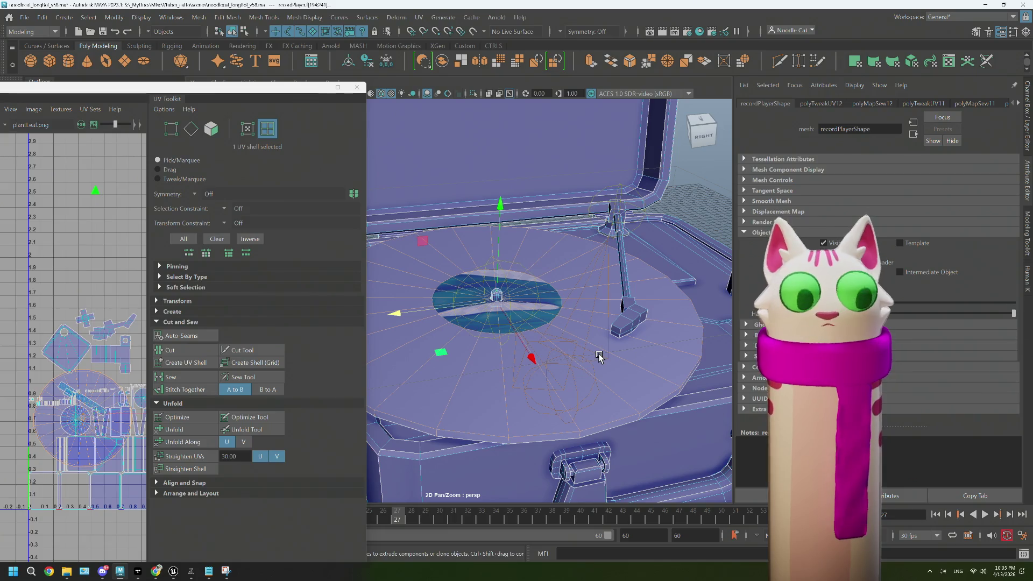
pyautogui.moveTo(599, 356); pyautogui.dragTo(630, 369)
# Stitch the case side shell along its top edge and unfold it
pyautogui.click(616, 204)
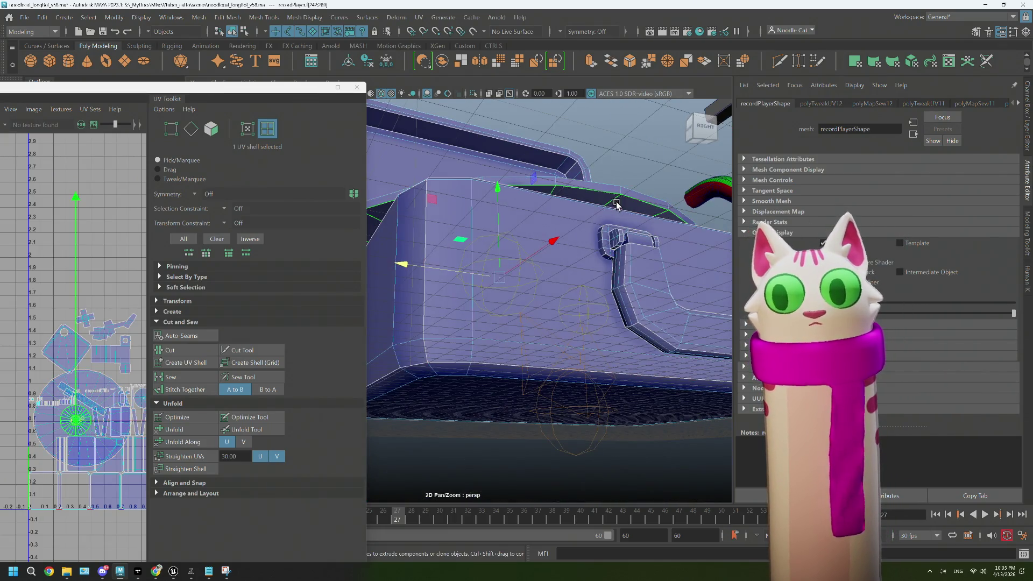
pyautogui.click(223, 391)
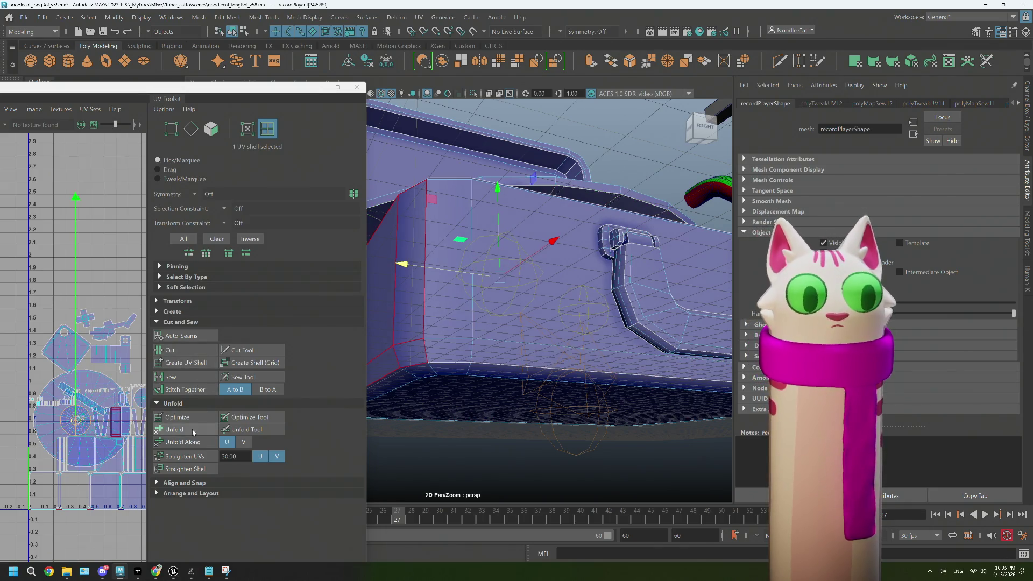
pyautogui.click(193, 431)
# Move the circular platter shell up to about v=2 in the UV Editor
pyautogui.click(71, 428)
pyautogui.scroll(-3)
pyautogui.moveTo(73, 419); pyautogui.dragTo(74, 292)
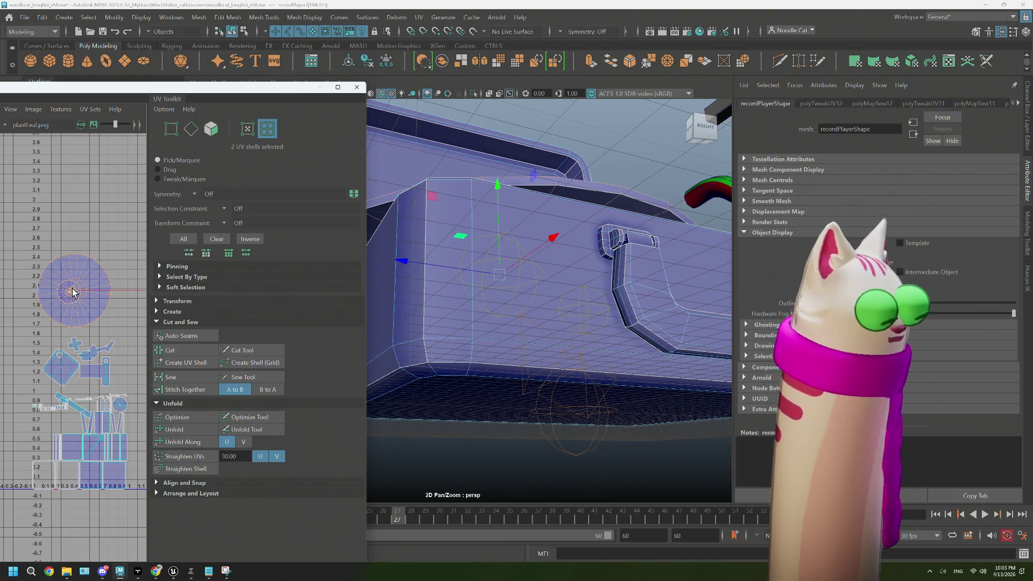
# Move the long diagonal shell up near the platter shell
pyautogui.scroll(3)
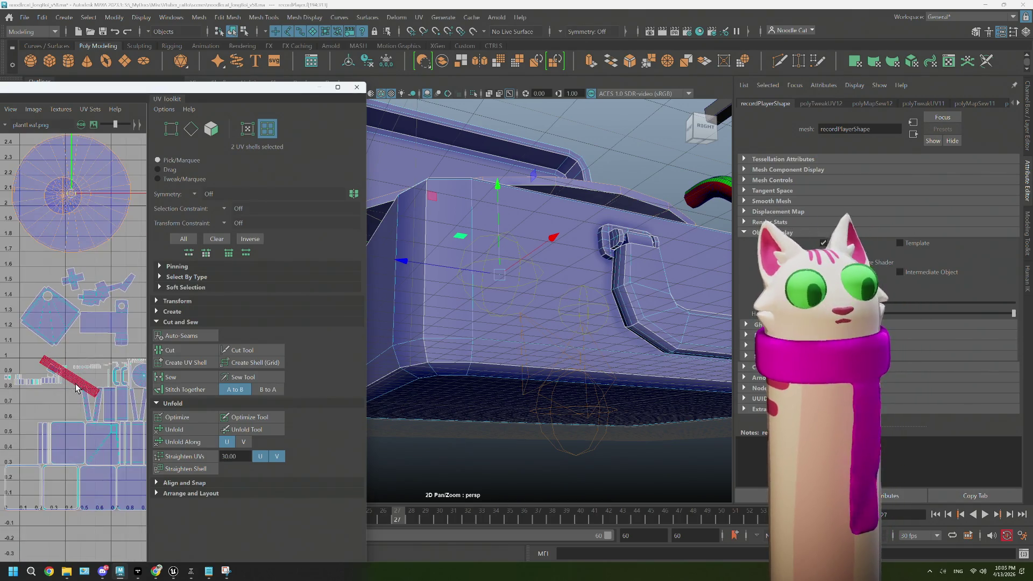
pyautogui.click(79, 387)
pyautogui.moveTo(79, 387); pyautogui.dragTo(115, 273)
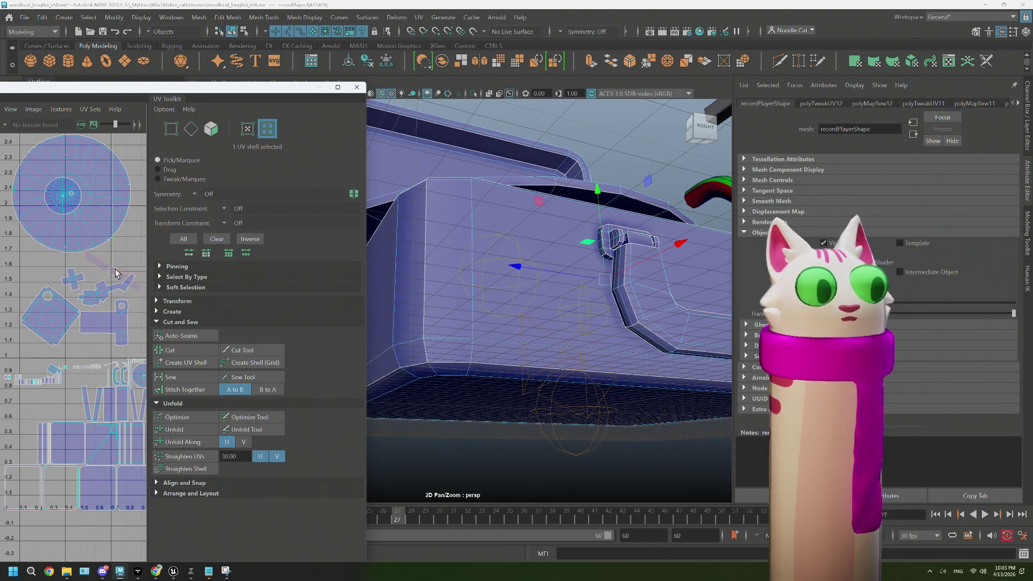
# Select the small round record-disc shell and frame it in the viewport
pyautogui.scroll(3)
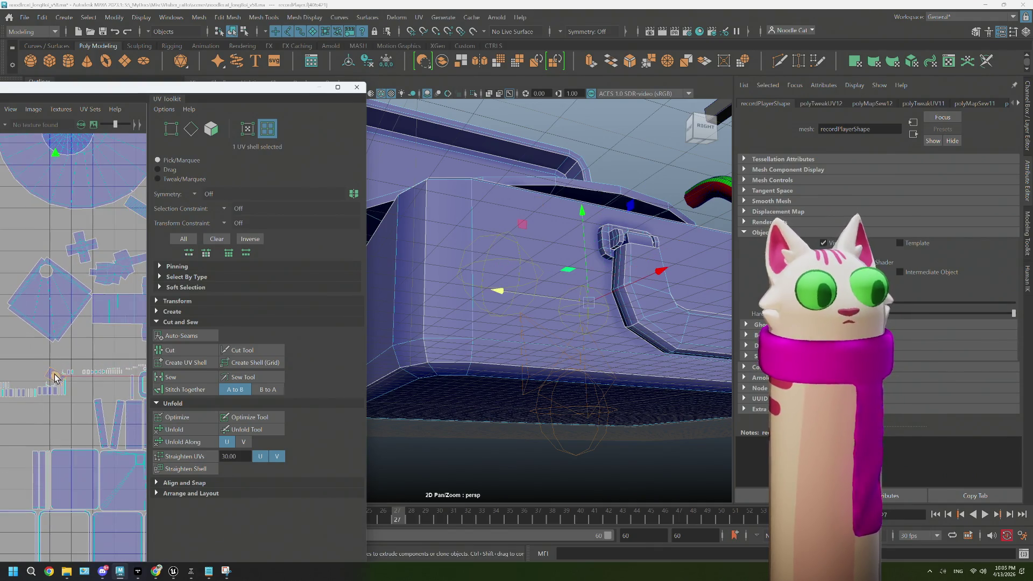
pyautogui.scroll(-3)
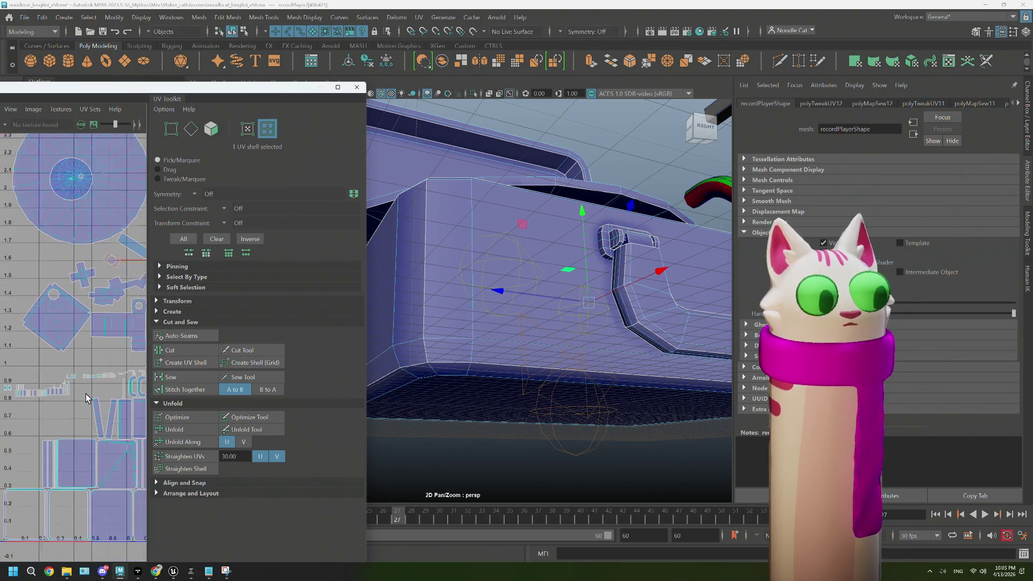
pyautogui.scroll(3)
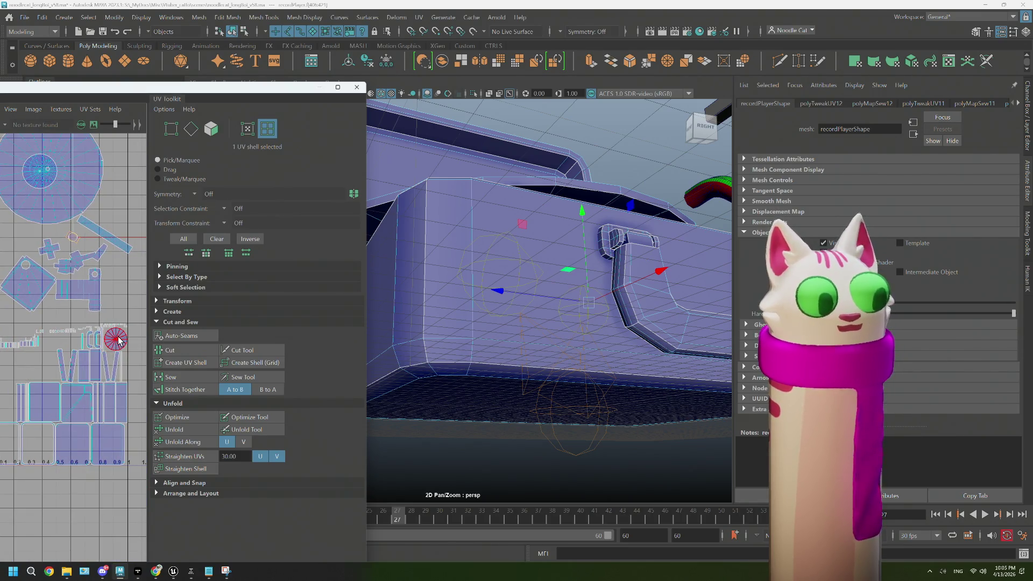
pyautogui.click(119, 340)
pyautogui.press('f')
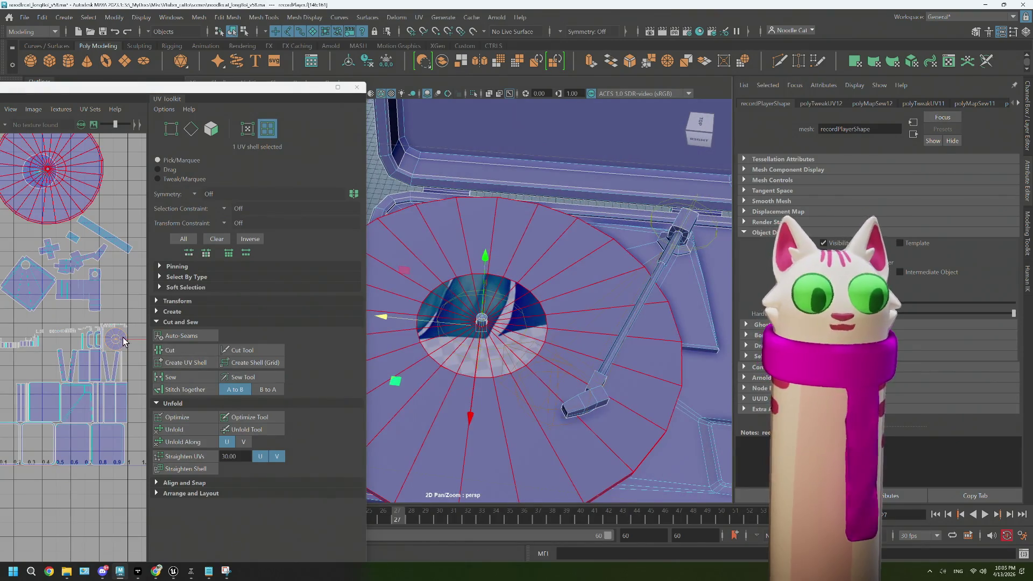
pyautogui.scroll(-3)
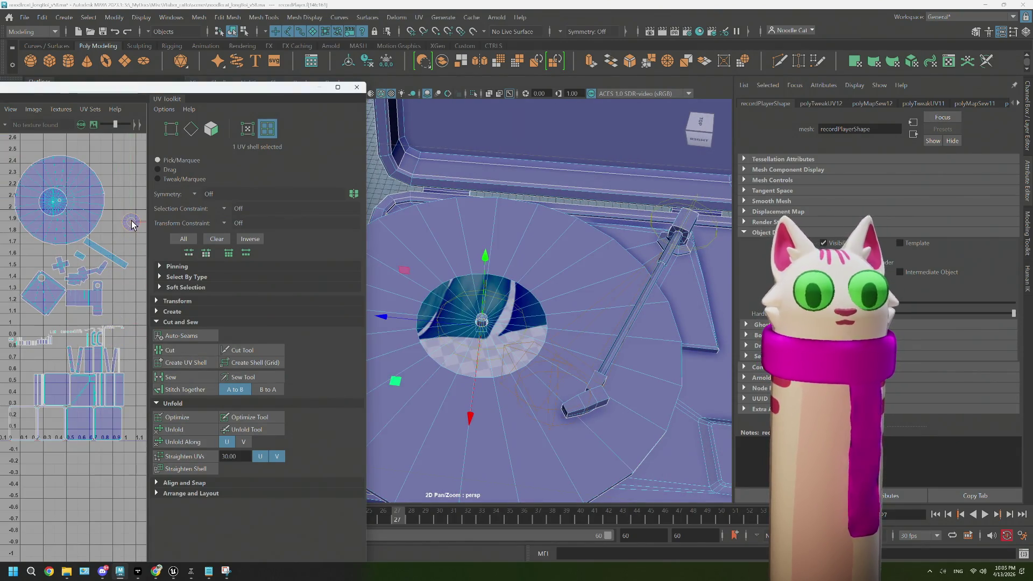
pyautogui.scroll(-3)
pyautogui.moveTo(491, 411); pyautogui.dragTo(559, 416)
pyautogui.scroll(-3)
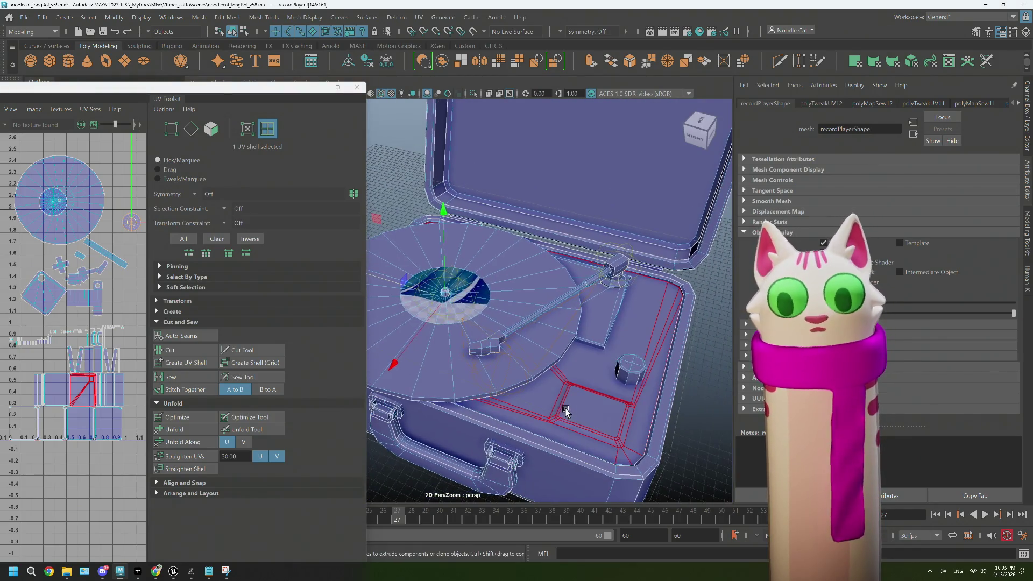
# Zoom in on the case front and select a face on its left latch
pyautogui.scroll(3)
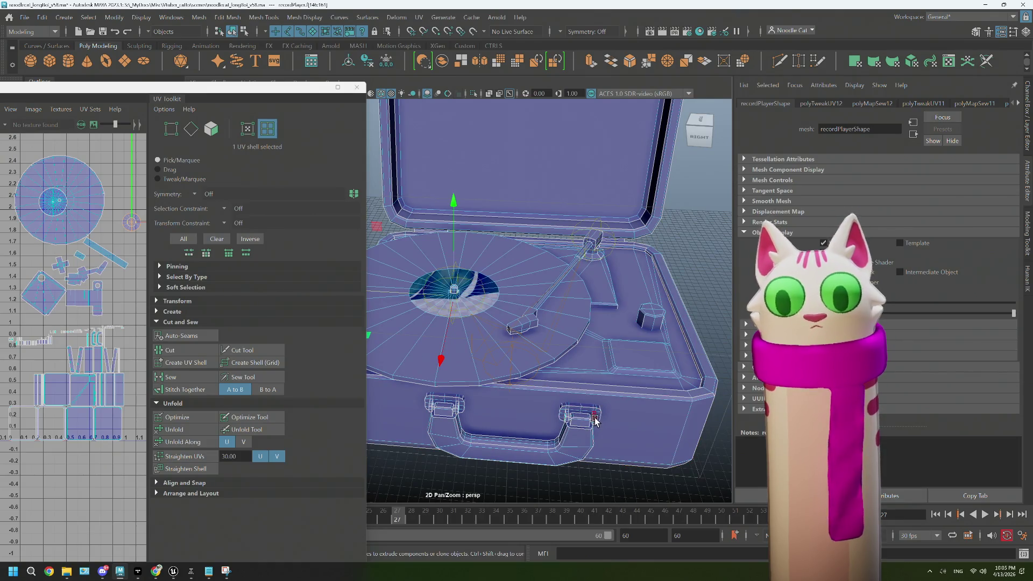
pyautogui.click(601, 417)
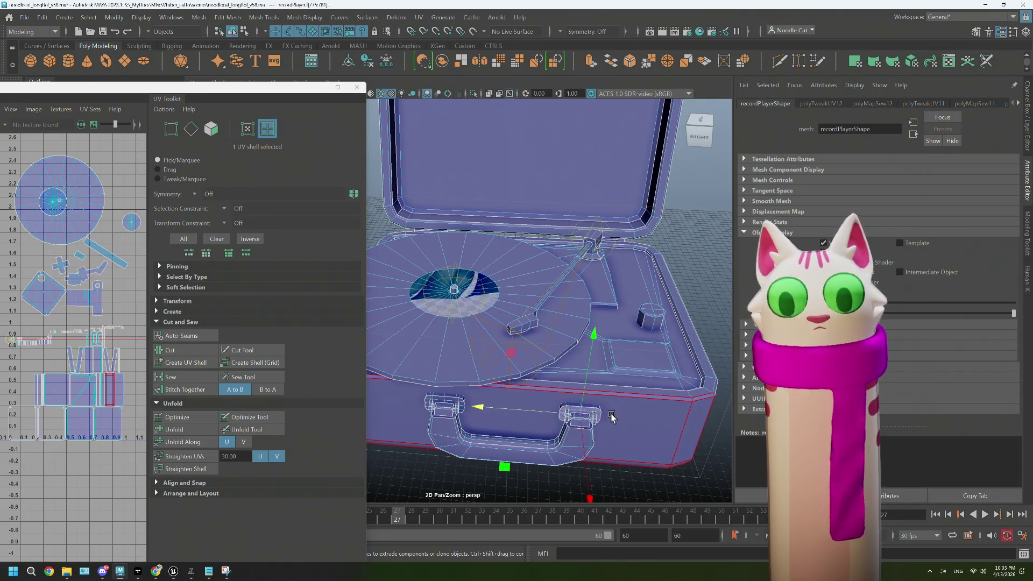
pyautogui.scroll(3)
pyautogui.moveTo(611, 417); pyautogui.dragTo(535, 377)
pyautogui.click(404, 293)
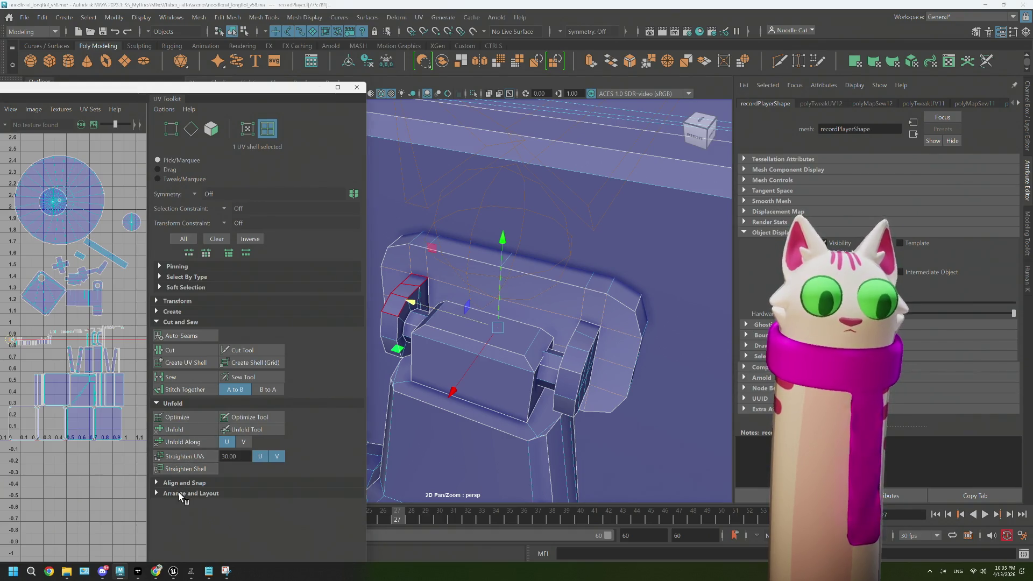
# Stack the matching latch shells with Stack Similar under Arrange and Layout
pyautogui.click(178, 493)
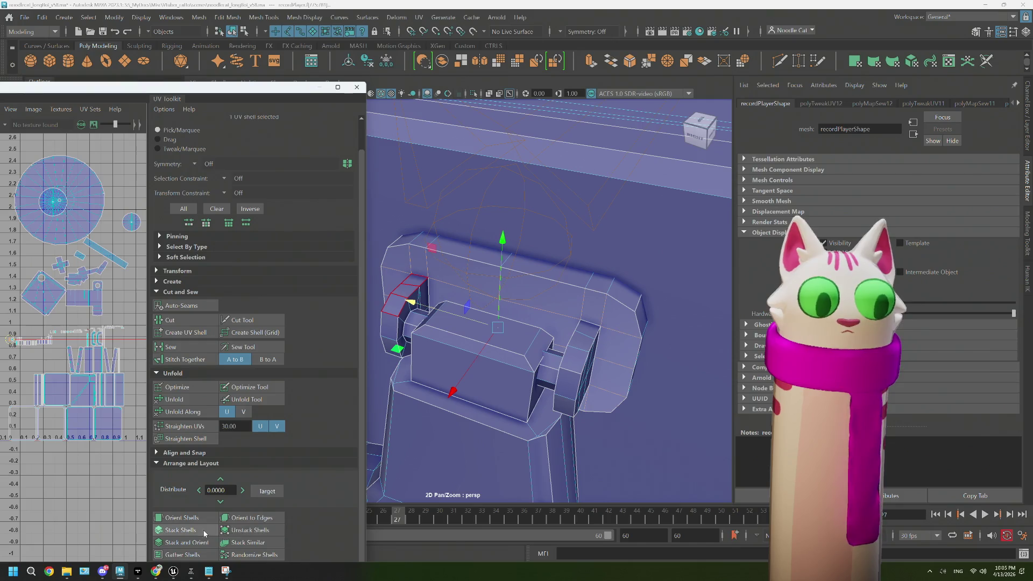
pyautogui.click(229, 543)
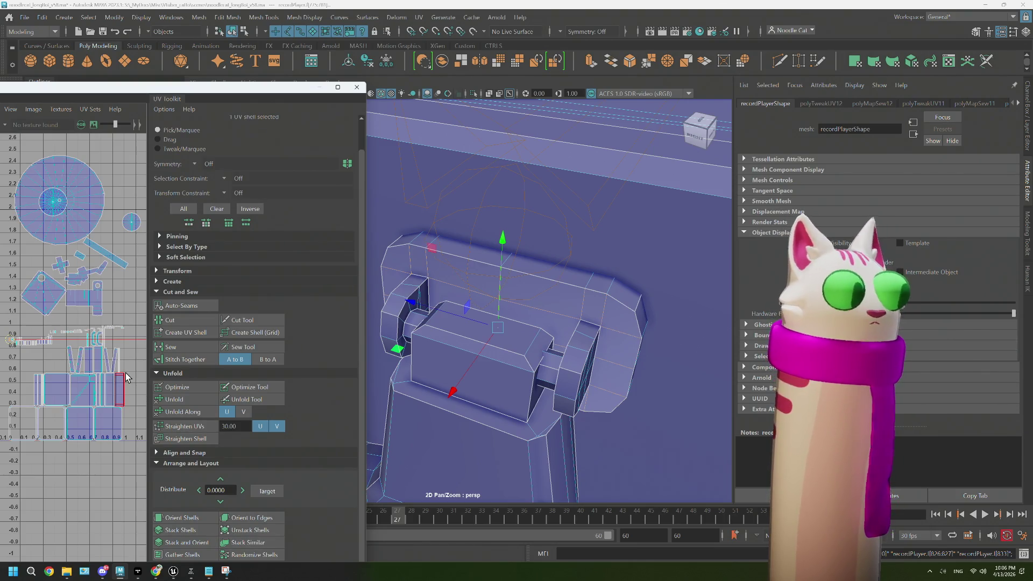
pyautogui.moveTo(527, 344); pyautogui.dragTo(592, 363)
pyautogui.moveTo(567, 263); pyautogui.dragTo(568, 302)
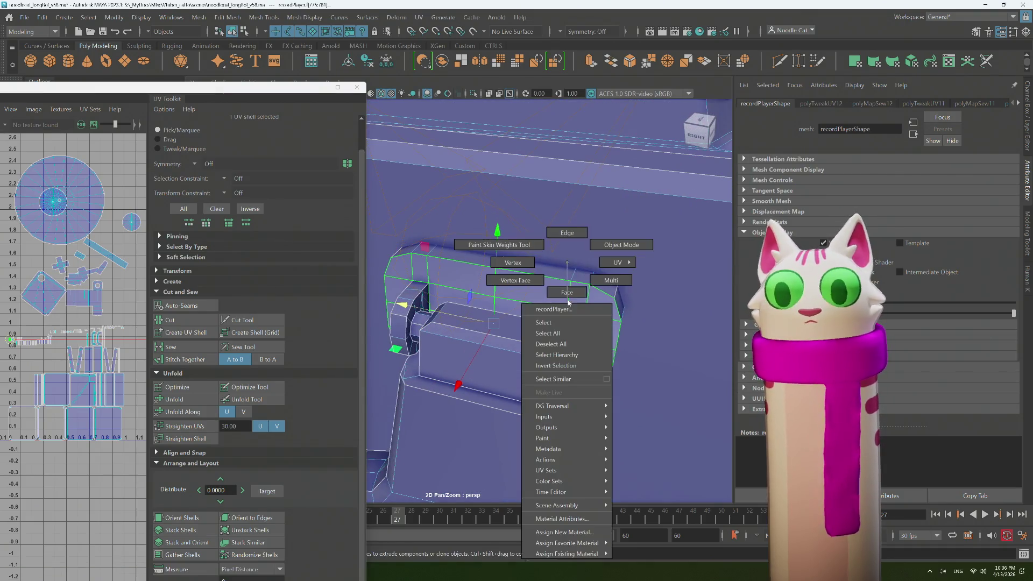
# Cut the latch piece into a new UV shell along its top and side edge loops
pyautogui.click(558, 240)
pyautogui.doubleClick(605, 298)
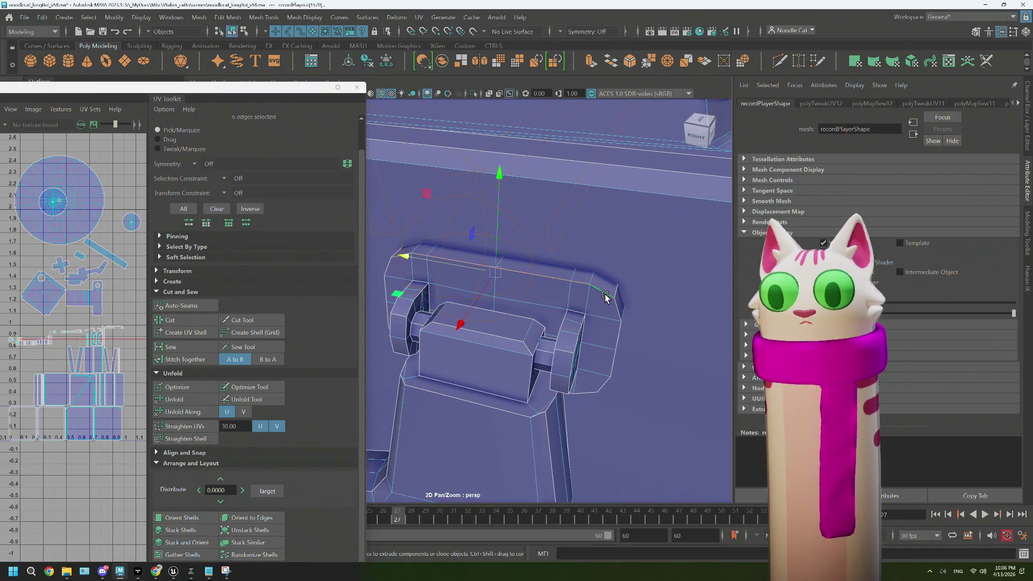
pyautogui.doubleClick(606, 385)
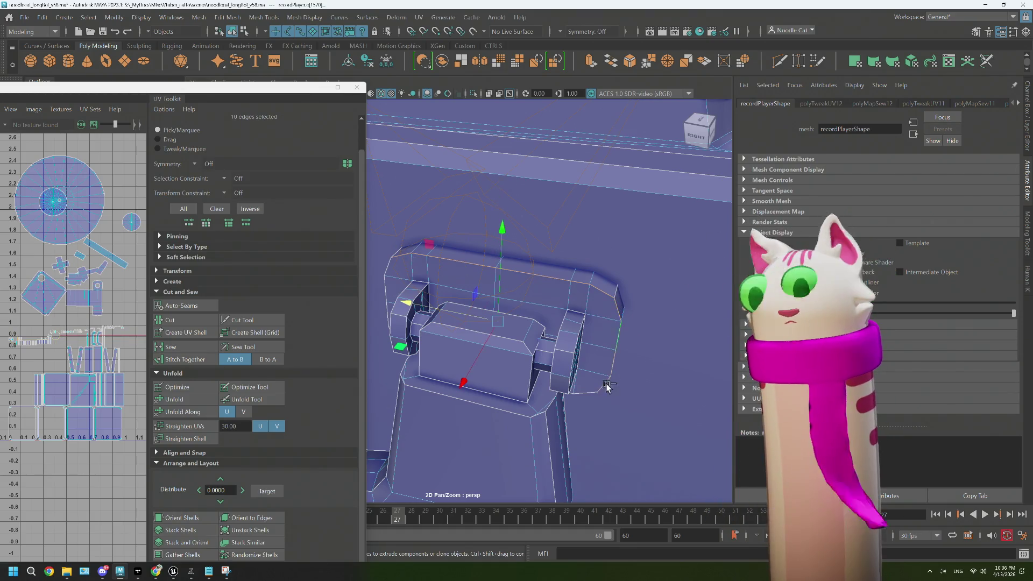
pyautogui.moveTo(565, 383); pyautogui.dragTo(540, 341)
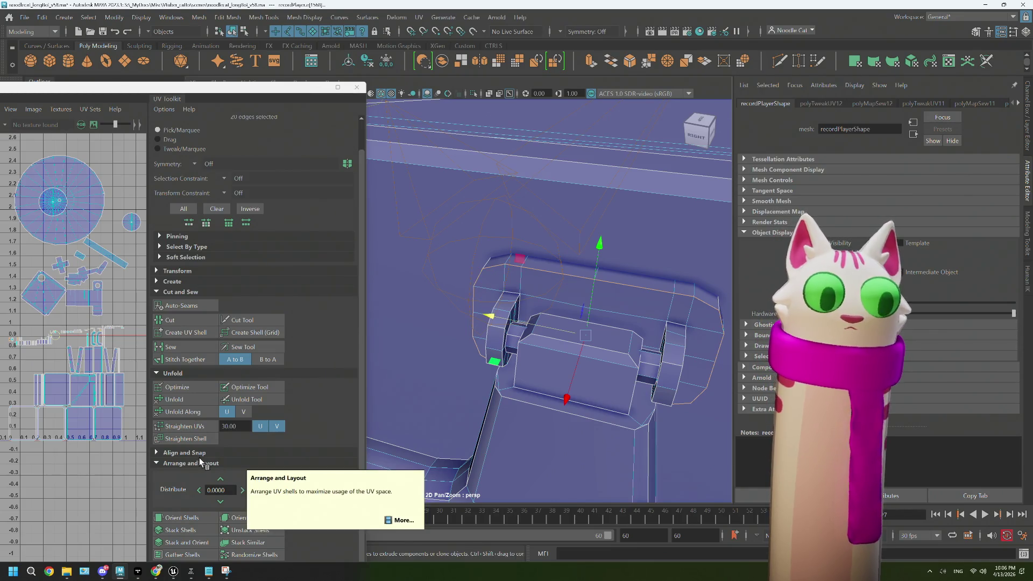
pyautogui.click(168, 332)
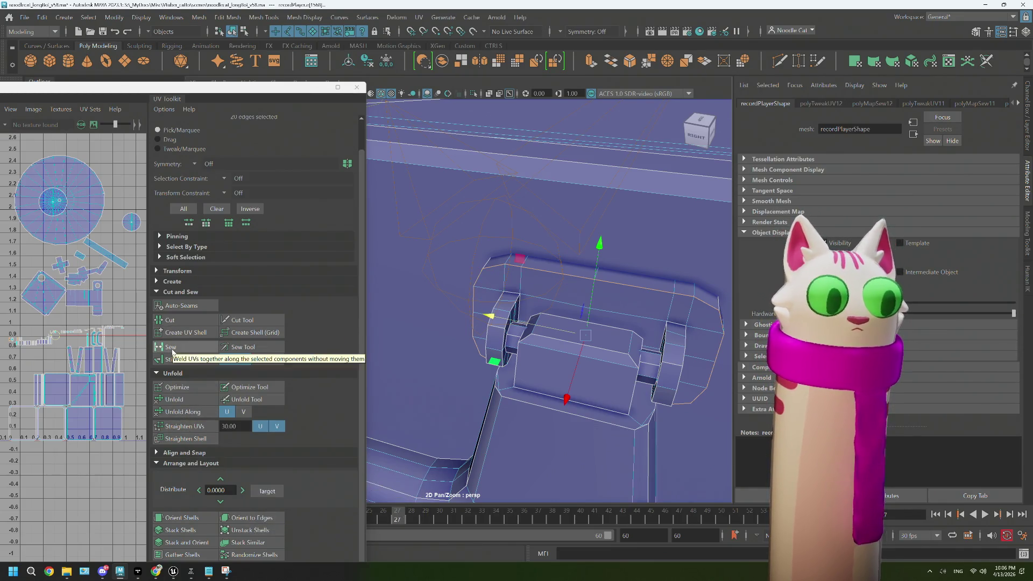
pyautogui.moveTo(570, 298); pyautogui.dragTo(556, 343)
# Select the new shell, then pick three seam edges on its back to rejoin
pyautogui.moveTo(553, 276); pyautogui.dragTo(613, 292)
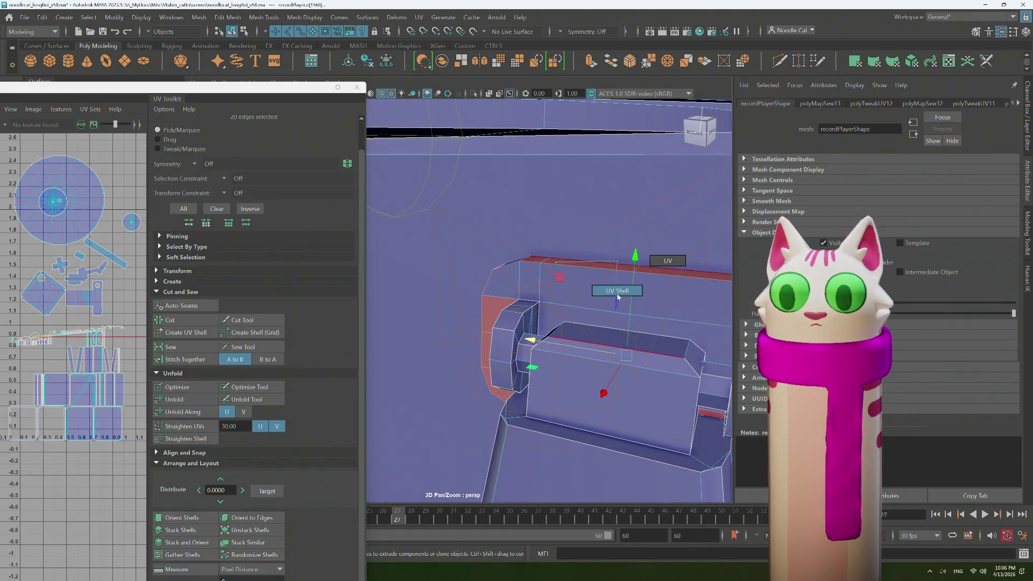
pyautogui.click(523, 359)
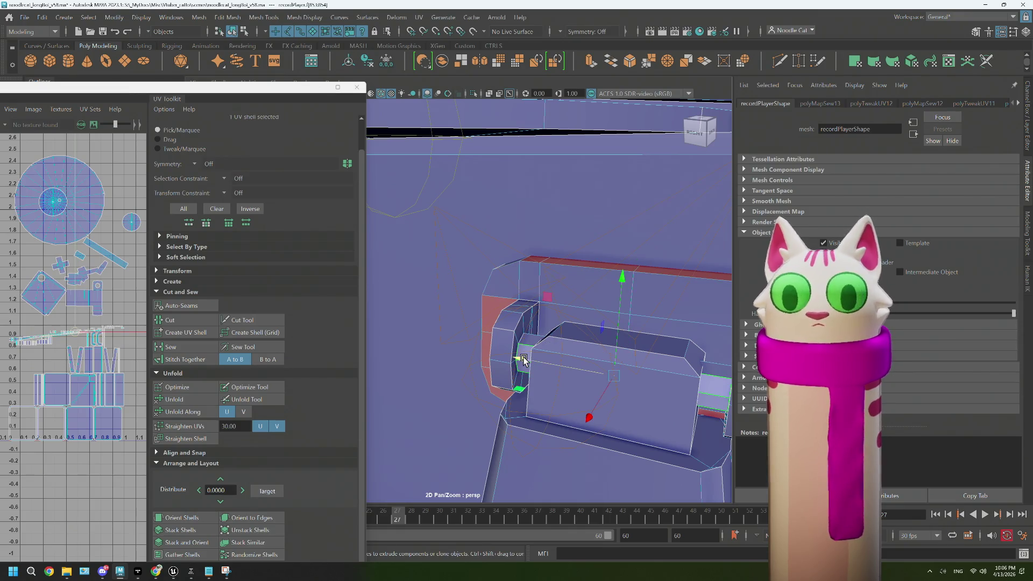
pyautogui.moveTo(524, 359); pyautogui.dragTo(667, 280)
pyautogui.moveTo(667, 279); pyautogui.dragTo(667, 282)
pyautogui.click(669, 291)
pyautogui.moveTo(671, 361); pyautogui.dragTo(601, 413)
pyautogui.click(666, 362)
pyautogui.click(589, 462)
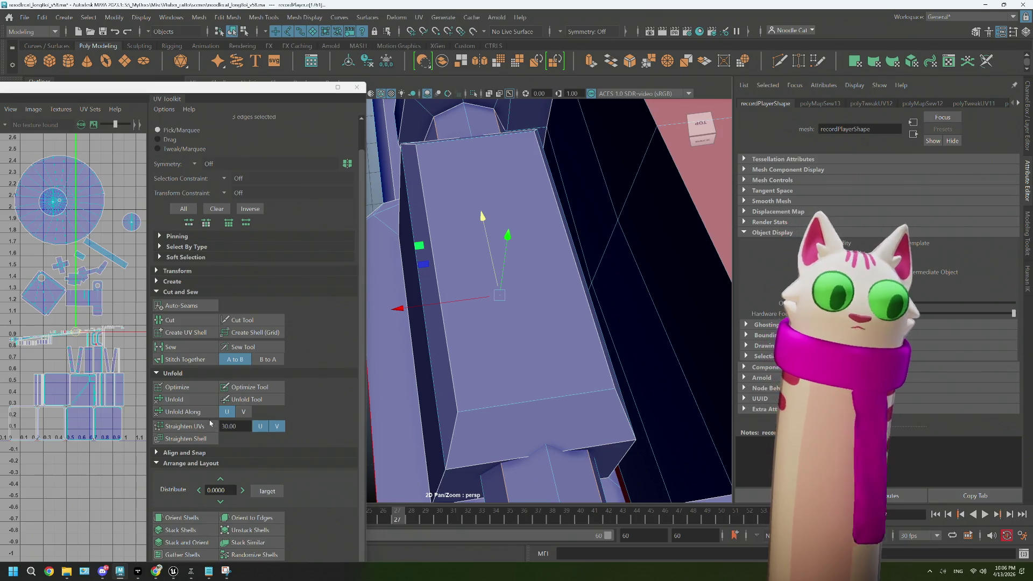
pyautogui.click(171, 347)
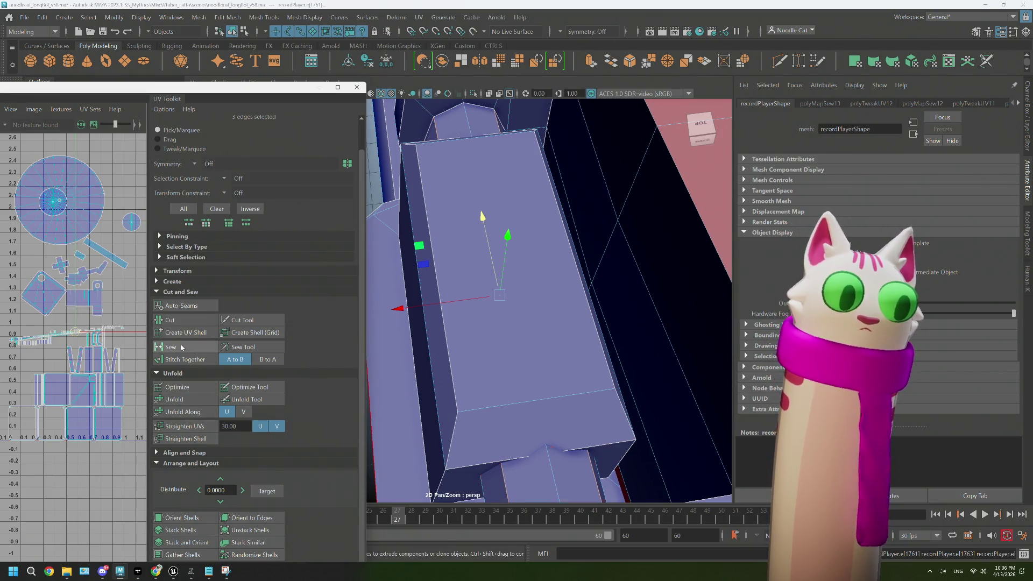
pyautogui.scroll(-3)
pyautogui.moveTo(515, 262); pyautogui.dragTo(511, 296)
pyautogui.moveTo(574, 264); pyautogui.dragTo(561, 348)
pyautogui.click(561, 348)
pyautogui.click(190, 400)
pyautogui.click(570, 280)
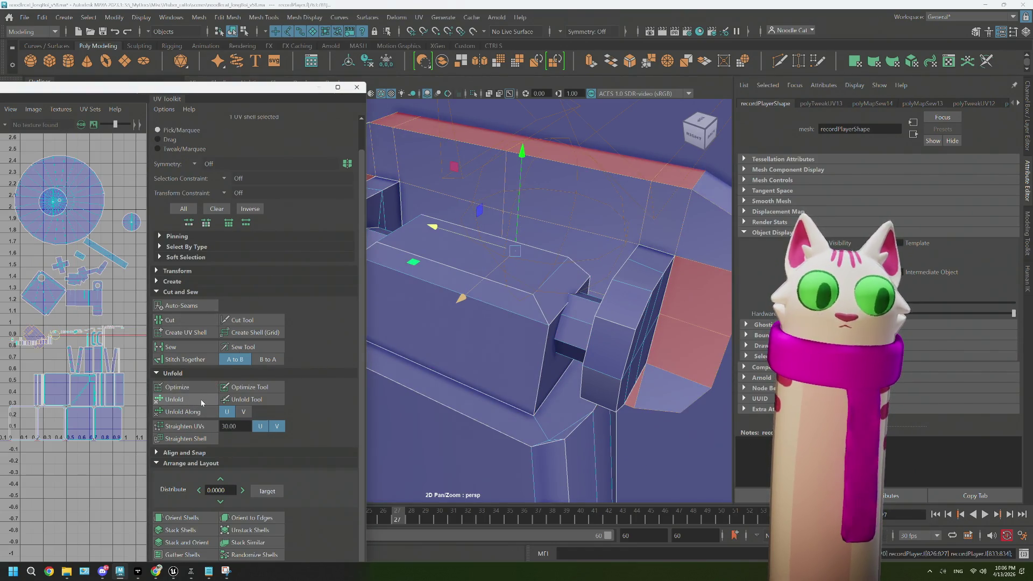
pyautogui.click(202, 400)
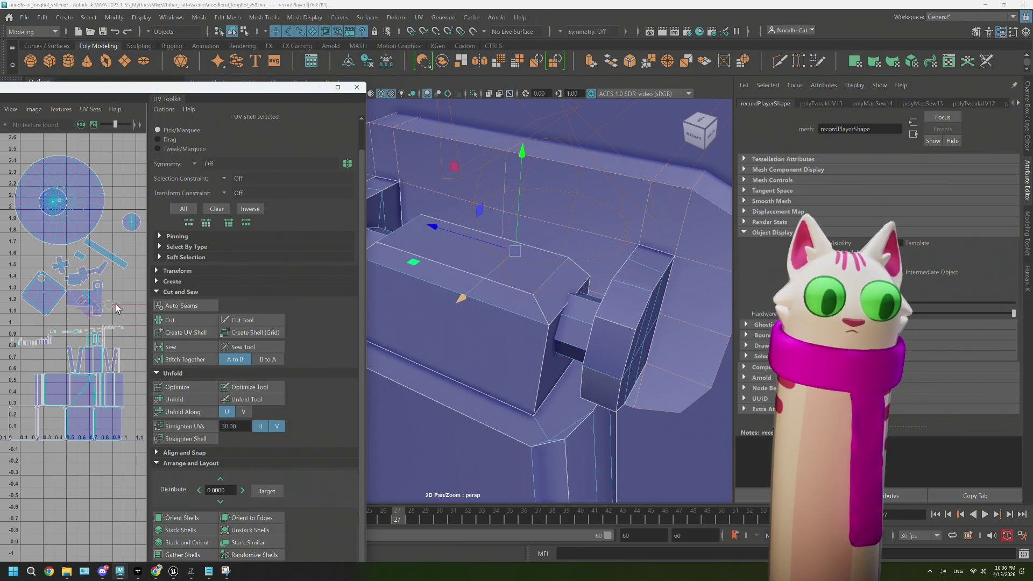
pyautogui.click(566, 323)
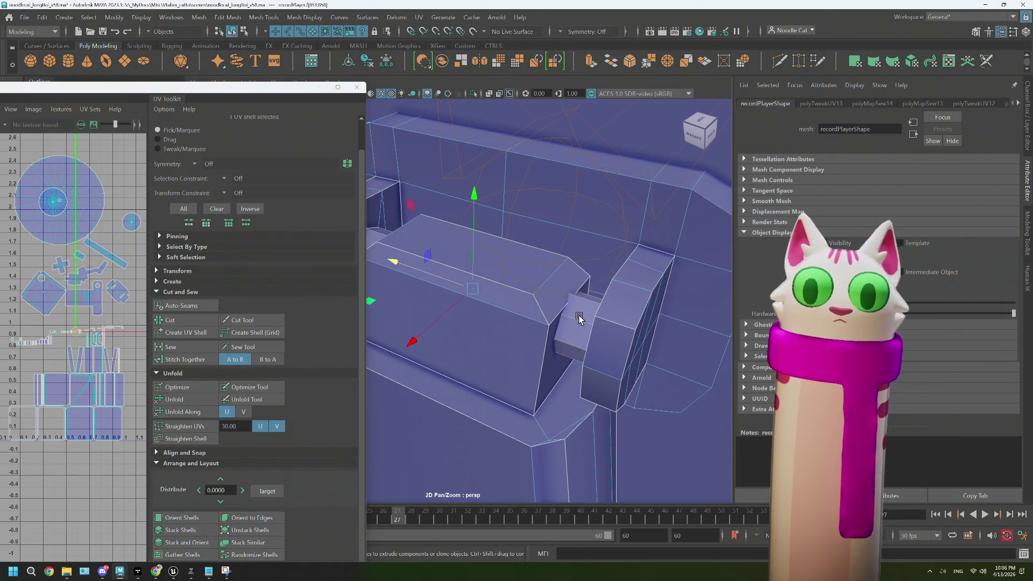
pyautogui.click(211, 342)
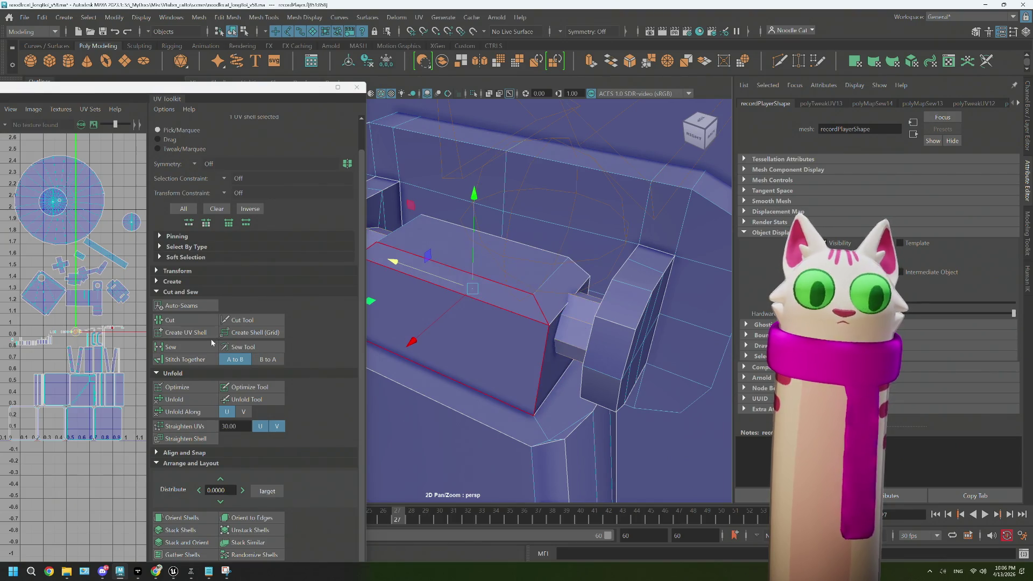
pyautogui.scroll(3)
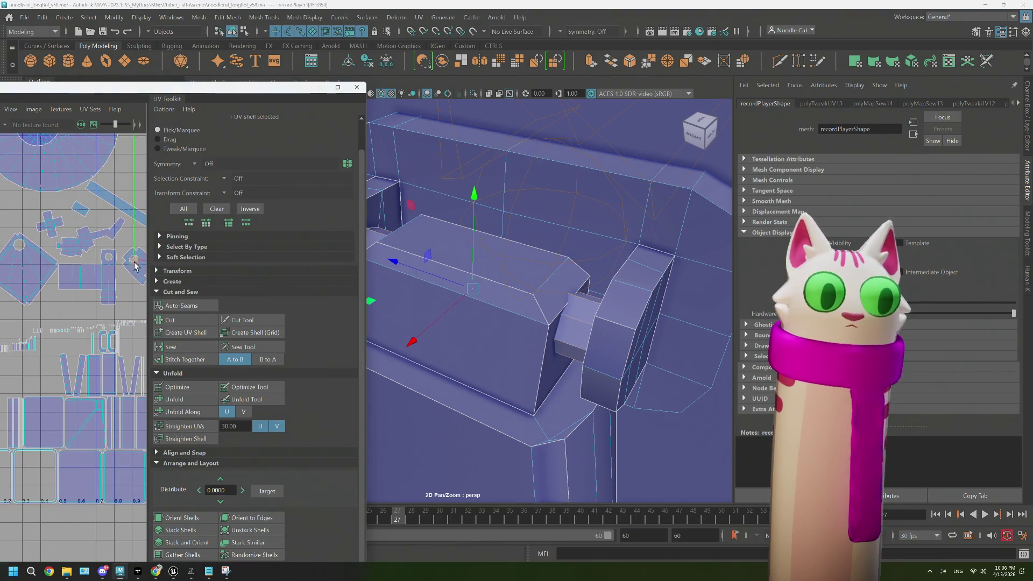
pyautogui.moveTo(391, 343); pyautogui.dragTo(461, 273)
pyautogui.rightClick(460, 271)
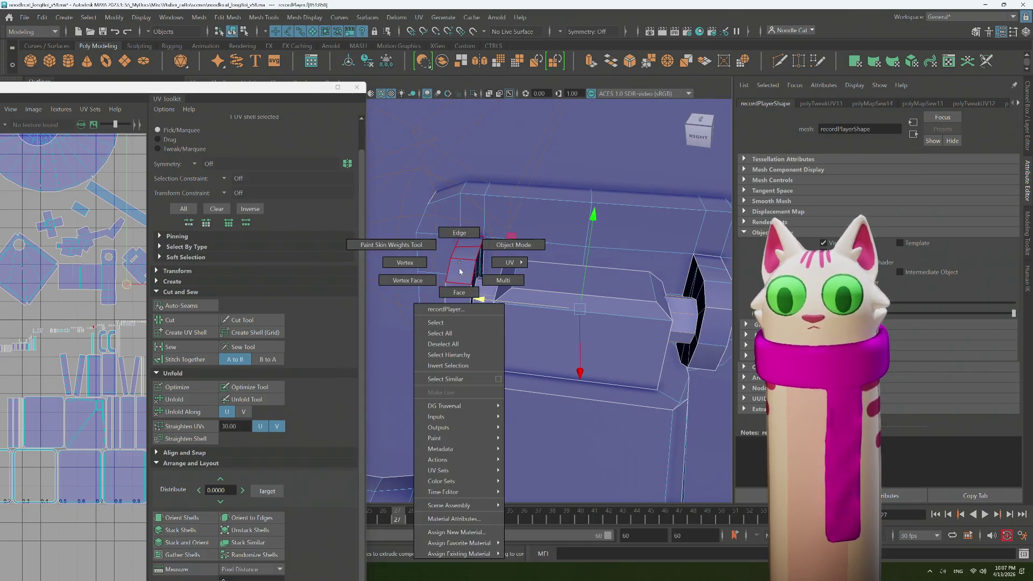
# Select the seam edges around the handle knob and sew them together
pyautogui.click(460, 232)
pyautogui.moveTo(460, 232); pyautogui.dragTo(473, 280)
pyautogui.click(522, 270)
pyautogui.press('q')
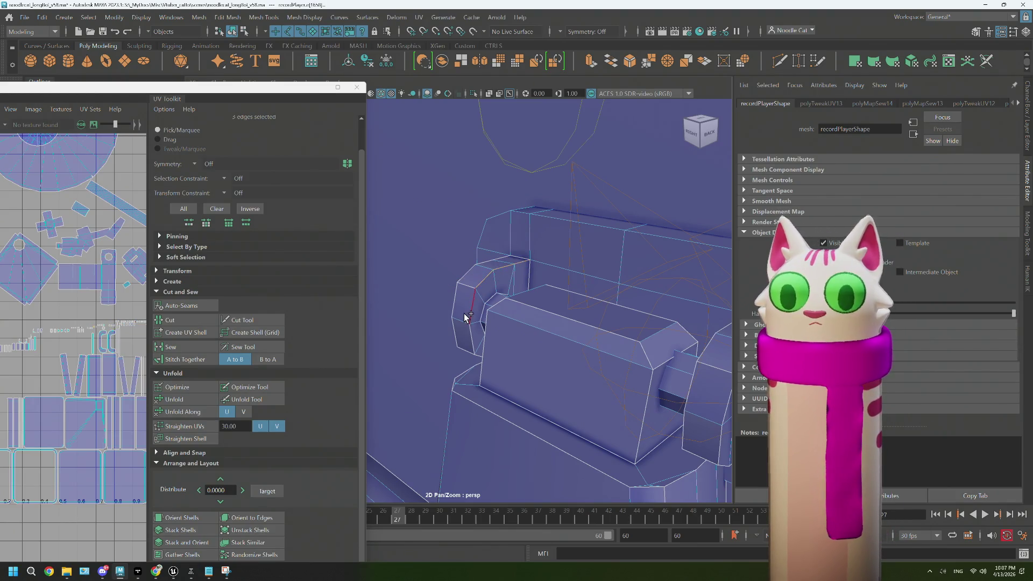
pyautogui.moveTo(475, 346); pyautogui.dragTo(489, 363)
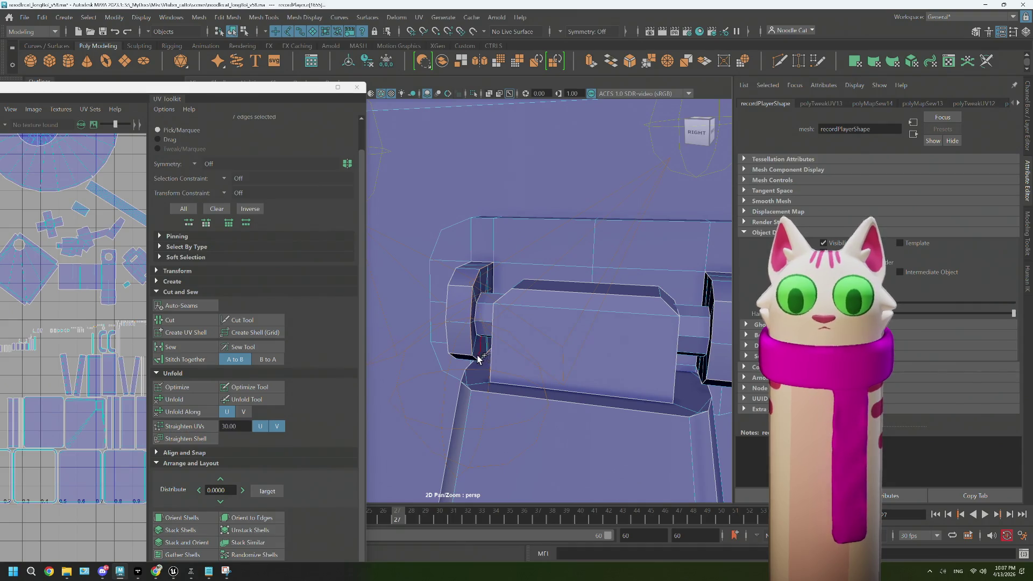
pyautogui.click(478, 359)
pyautogui.moveTo(477, 359); pyautogui.dragTo(652, 277)
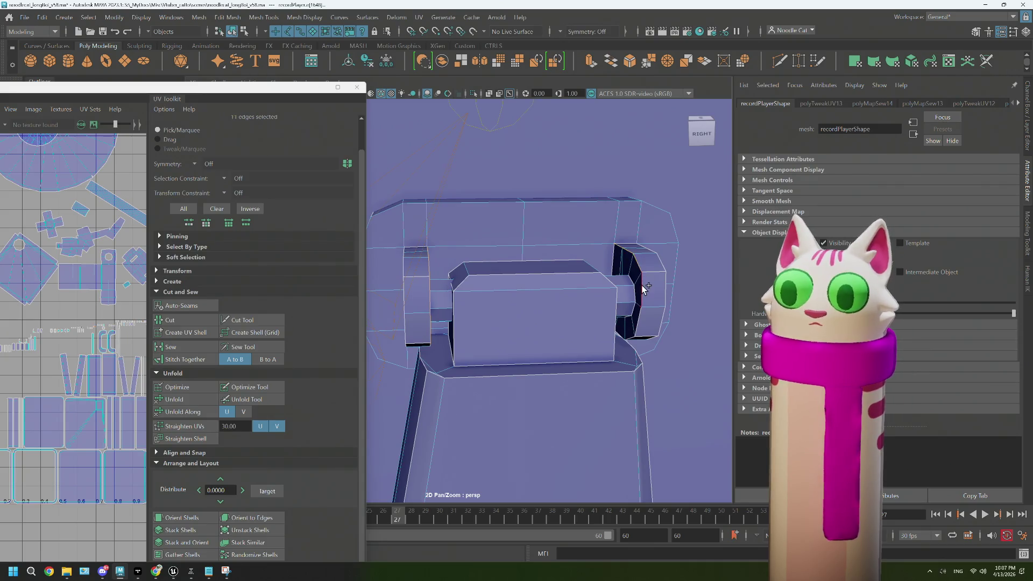
pyautogui.moveTo(641, 336); pyautogui.dragTo(632, 344)
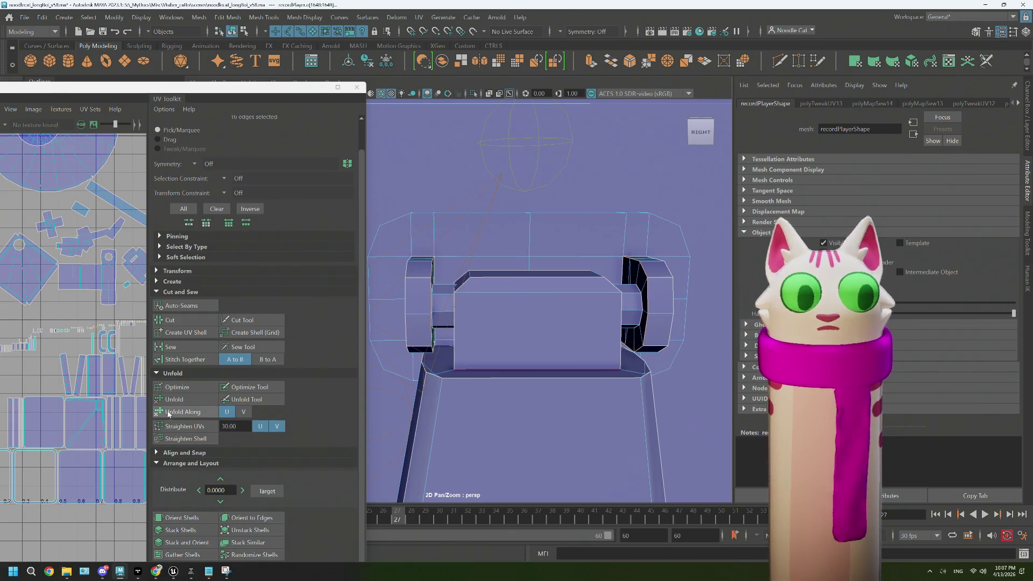
pyautogui.click(169, 347)
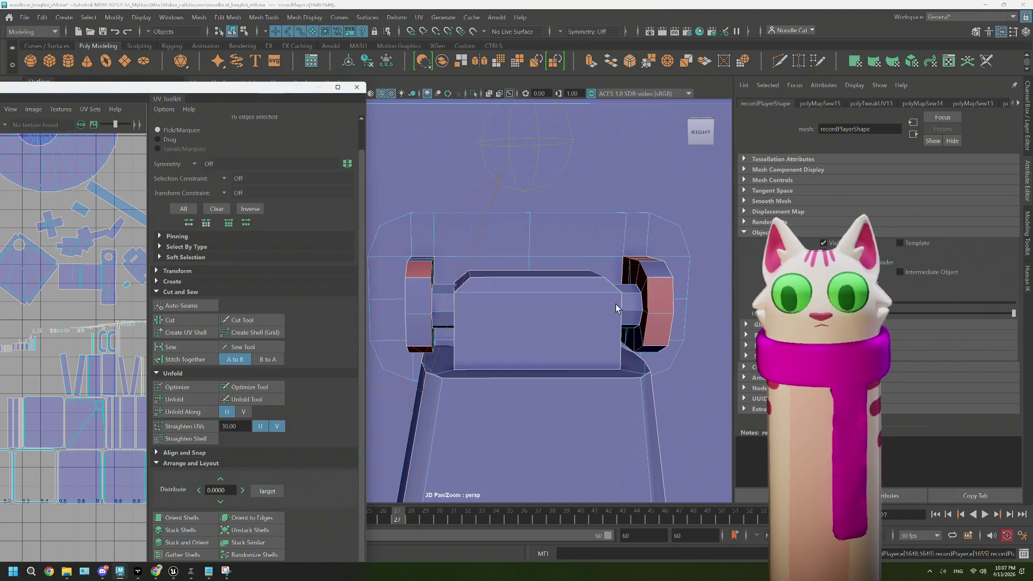
# Convert the edges to the knob UV shells and unfold them
pyautogui.moveTo(654, 287); pyautogui.dragTo(699, 270)
pyautogui.moveTo(685, 306); pyautogui.dragTo(686, 306)
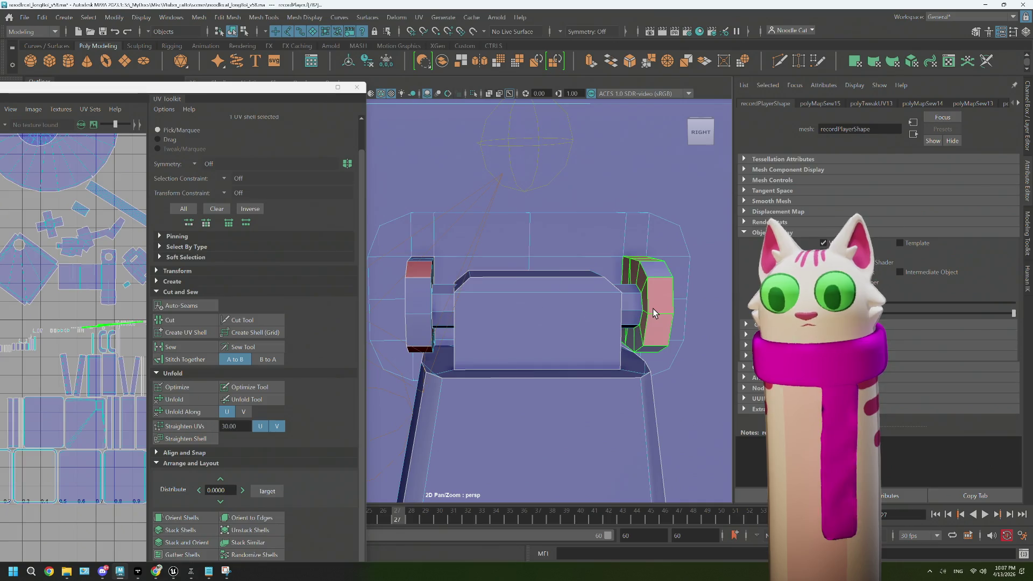
pyautogui.click(425, 310)
pyautogui.click(194, 400)
pyautogui.scroll(-3)
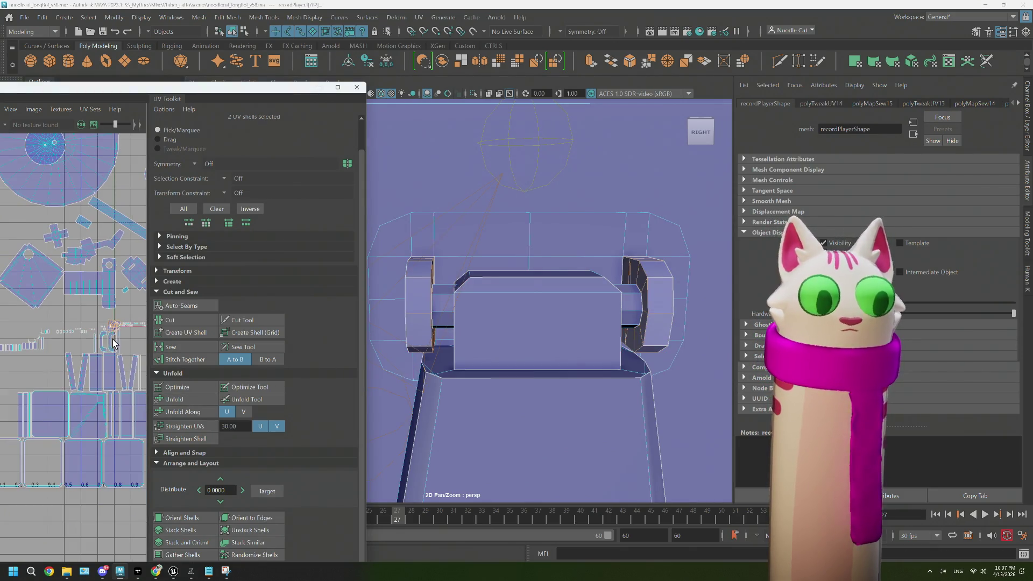
# Stack and orient the two knob shells onto each other
pyautogui.scroll(3)
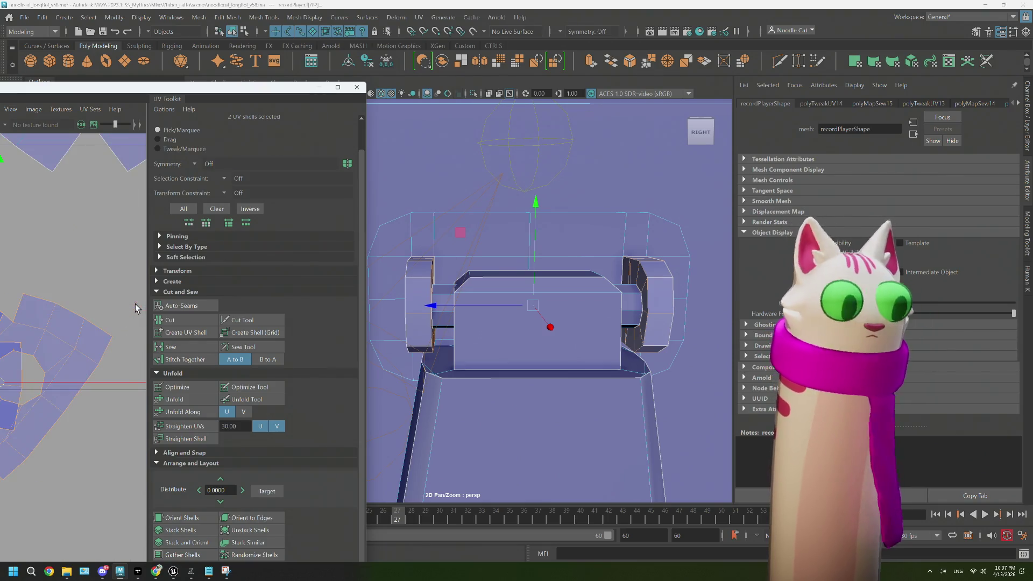
pyautogui.scroll(-3)
pyautogui.scroll(3)
pyautogui.scroll(-3)
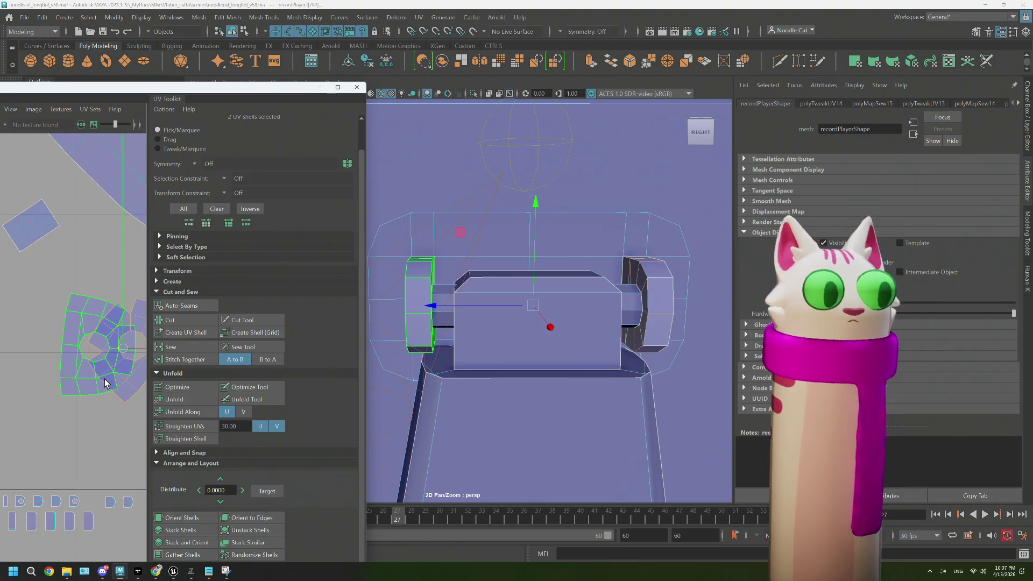
pyautogui.scroll(3)
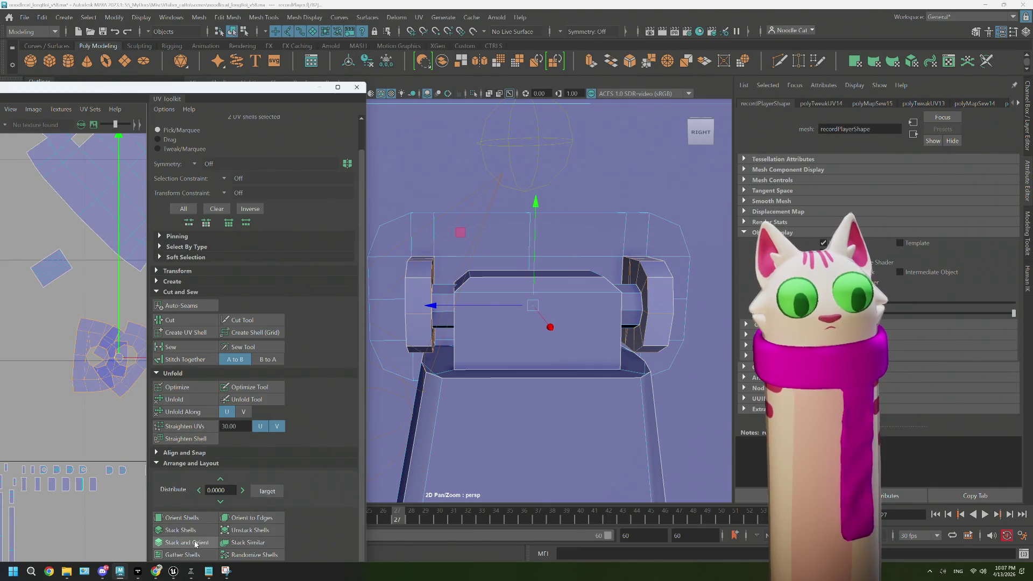
pyautogui.click(249, 544)
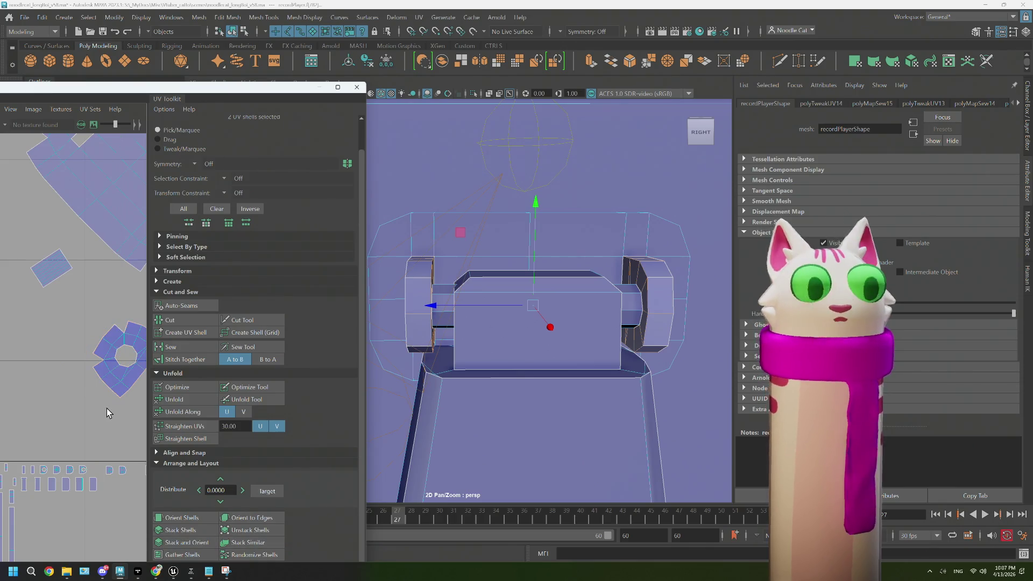
# Clear the selection and select a face loop on the handle mount
pyautogui.click(106, 408)
pyautogui.click(96, 389)
pyautogui.scroll(-3)
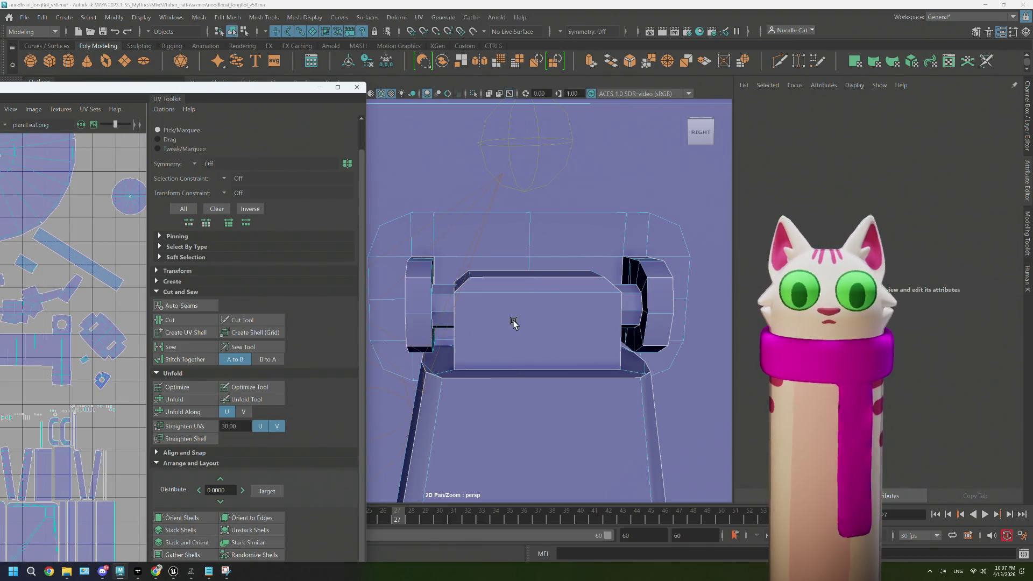
pyautogui.moveTo(525, 354); pyautogui.dragTo(466, 277)
pyautogui.scroll(3)
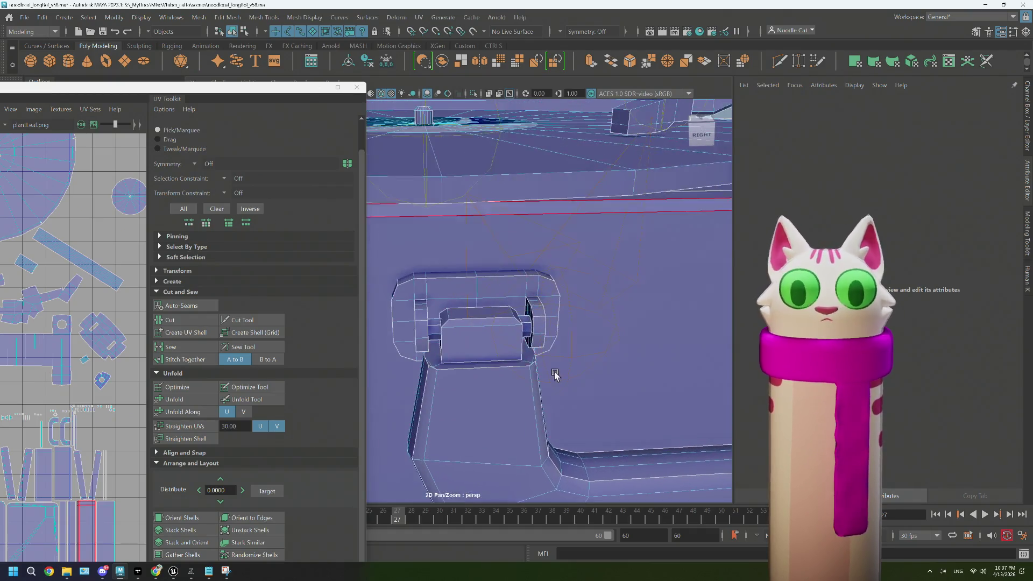
pyautogui.moveTo(526, 295); pyautogui.dragTo(437, 266)
# Sew the handle mount's top, left and lower-left edge loops
pyautogui.doubleClick(445, 279)
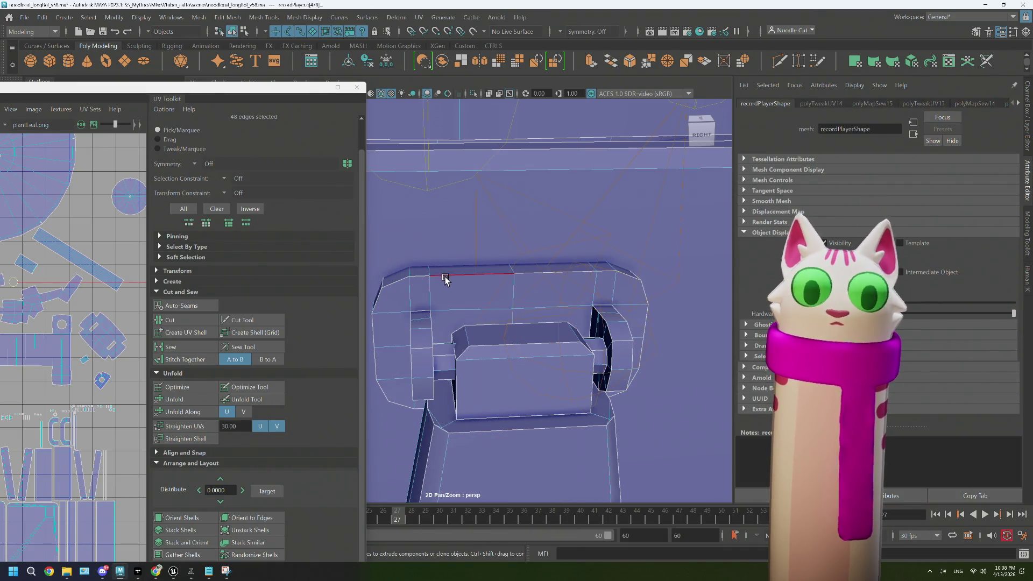
pyautogui.doubleClick(379, 306)
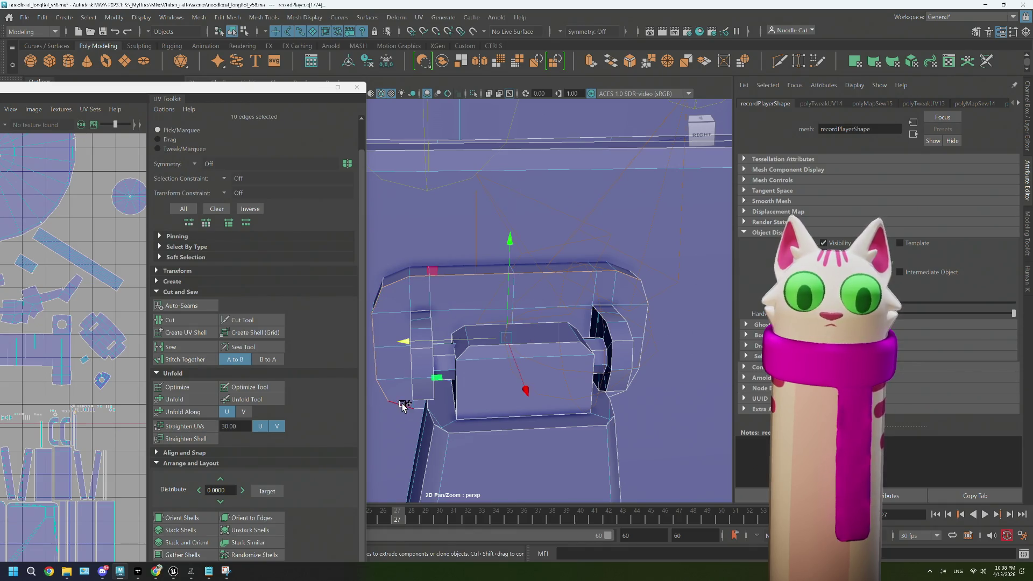
pyautogui.doubleClick(402, 405)
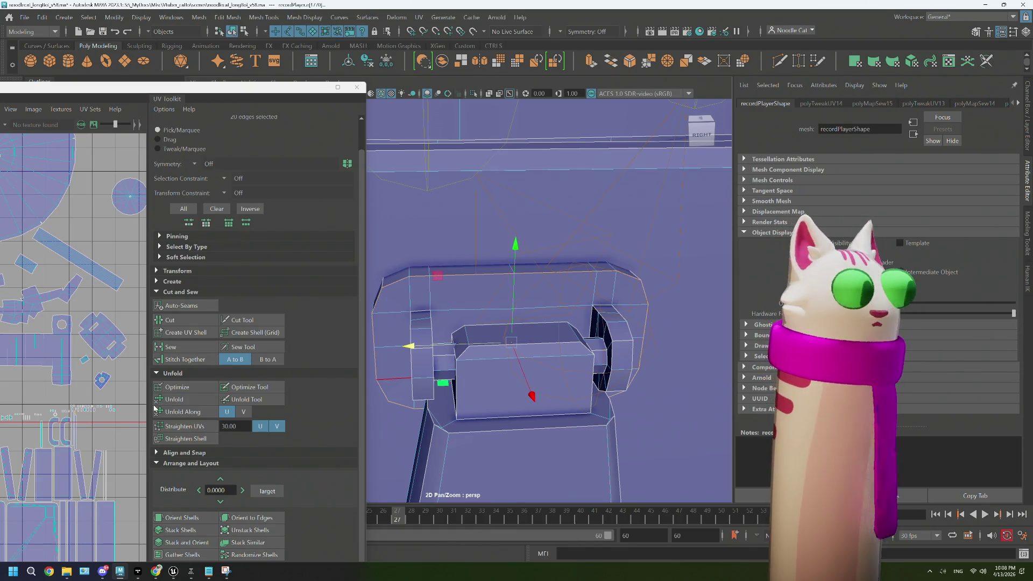
pyautogui.click(170, 347)
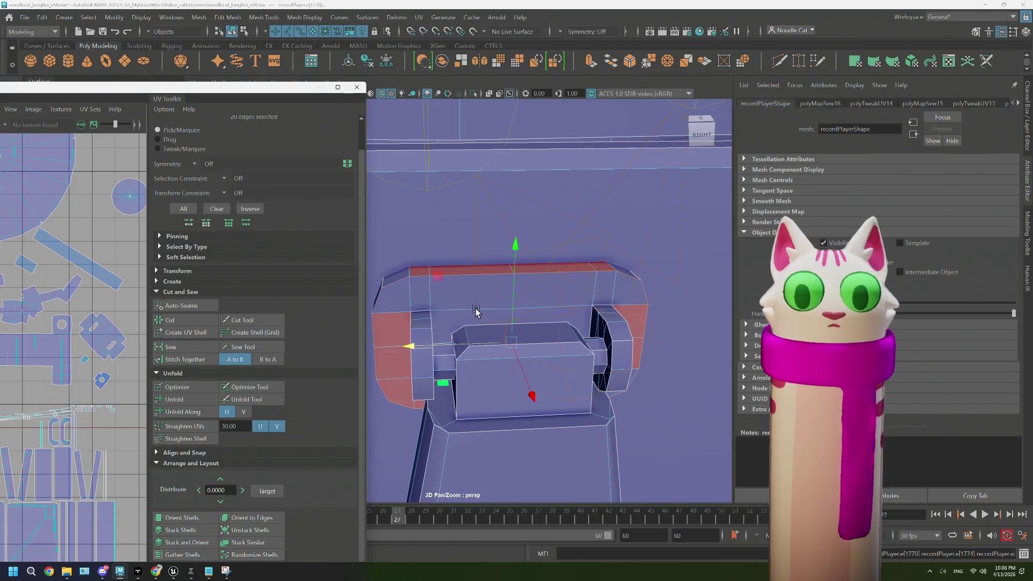
# Sew the two edges next to the knob at the box's right end
pyautogui.moveTo(441, 335); pyautogui.dragTo(582, 305)
pyautogui.scroll(3)
pyautogui.scroll(3)
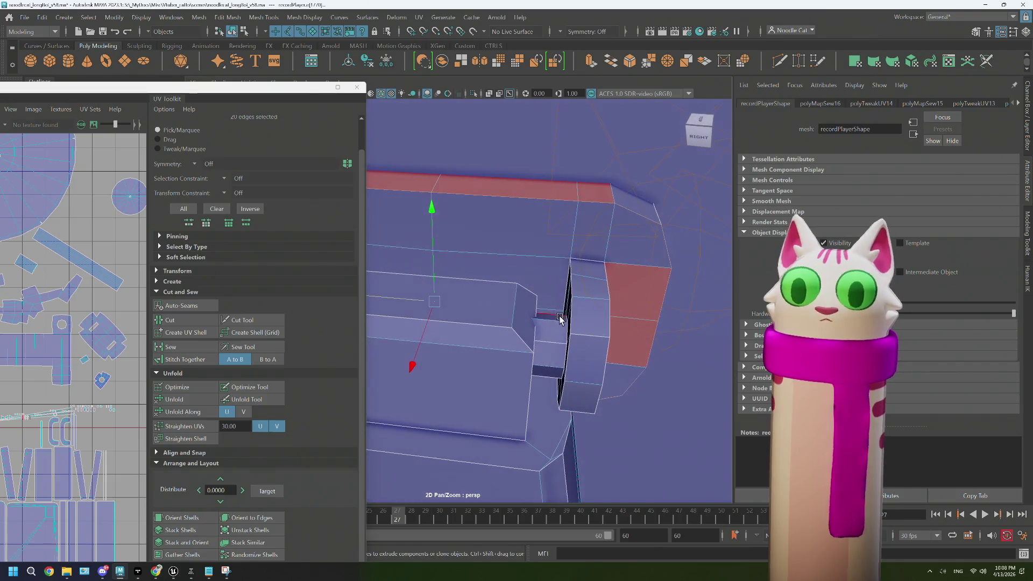
pyautogui.click(554, 341)
pyautogui.click(555, 318)
pyautogui.moveTo(555, 319); pyautogui.dragTo(550, 344)
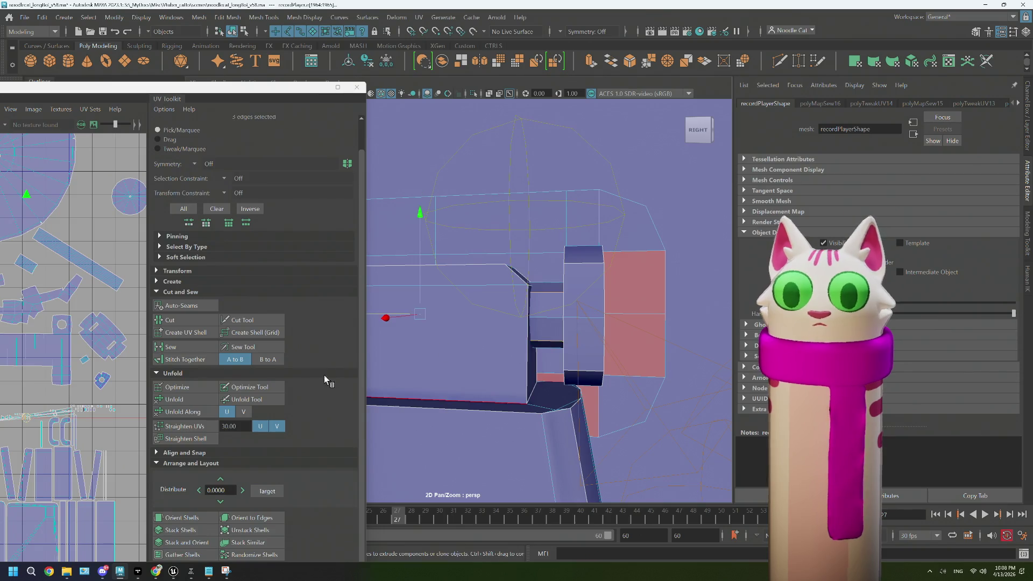
pyautogui.click(170, 346)
# Select the edge loop and further seam edges beside the knob
pyautogui.moveTo(568, 363); pyautogui.dragTo(592, 382)
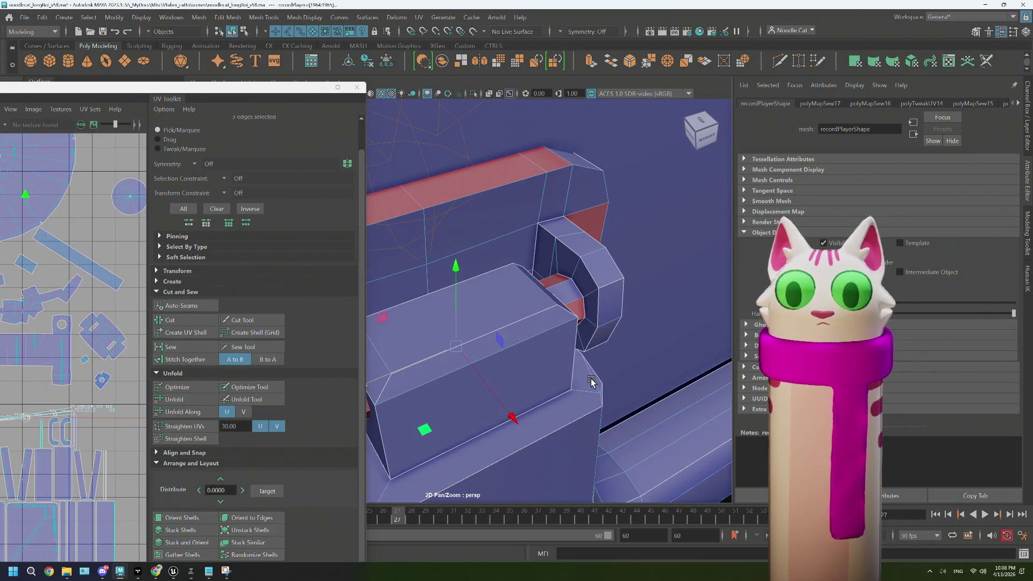
pyautogui.moveTo(557, 240); pyautogui.dragTo(547, 237)
pyautogui.click(546, 236)
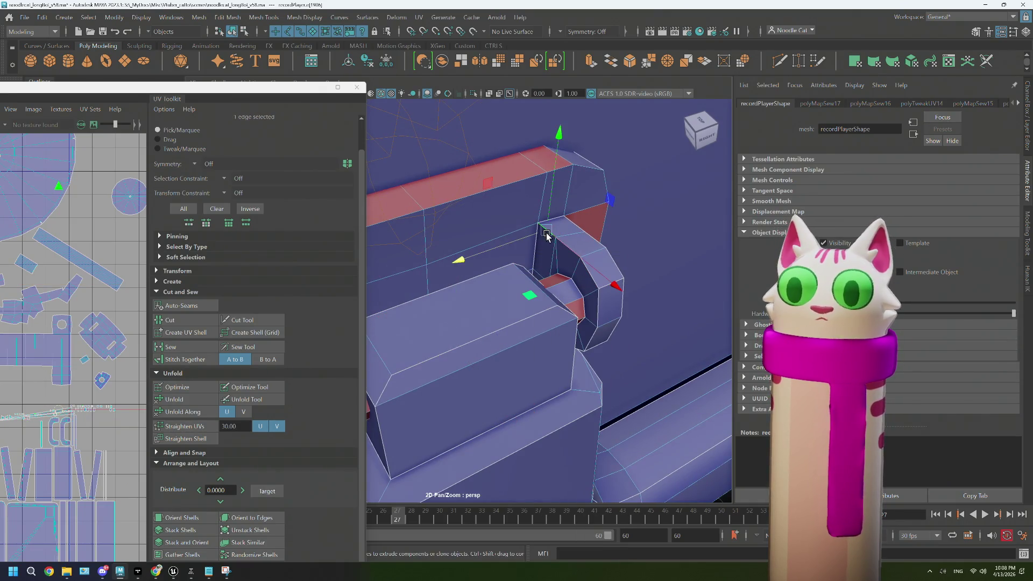
pyautogui.doubleClick(585, 293)
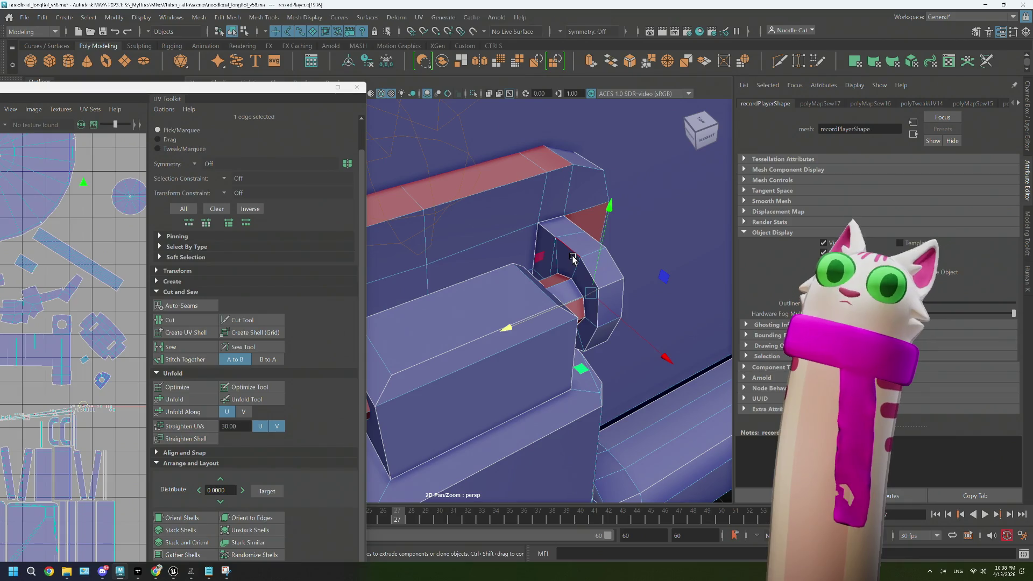
pyautogui.press('[')
pyautogui.click(571, 293)
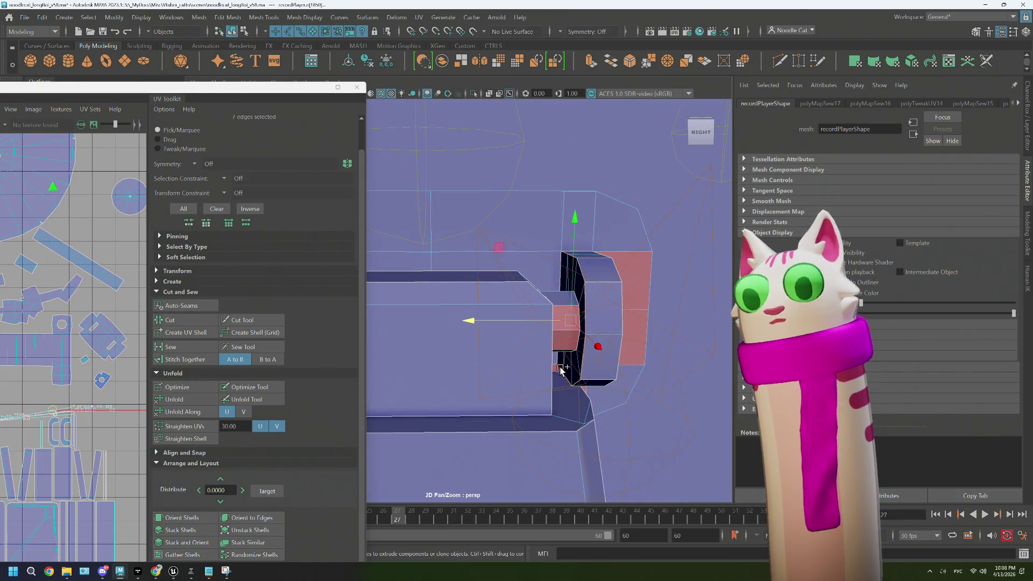
pyautogui.moveTo(567, 373); pyautogui.dragTo(495, 267)
pyautogui.click(491, 265)
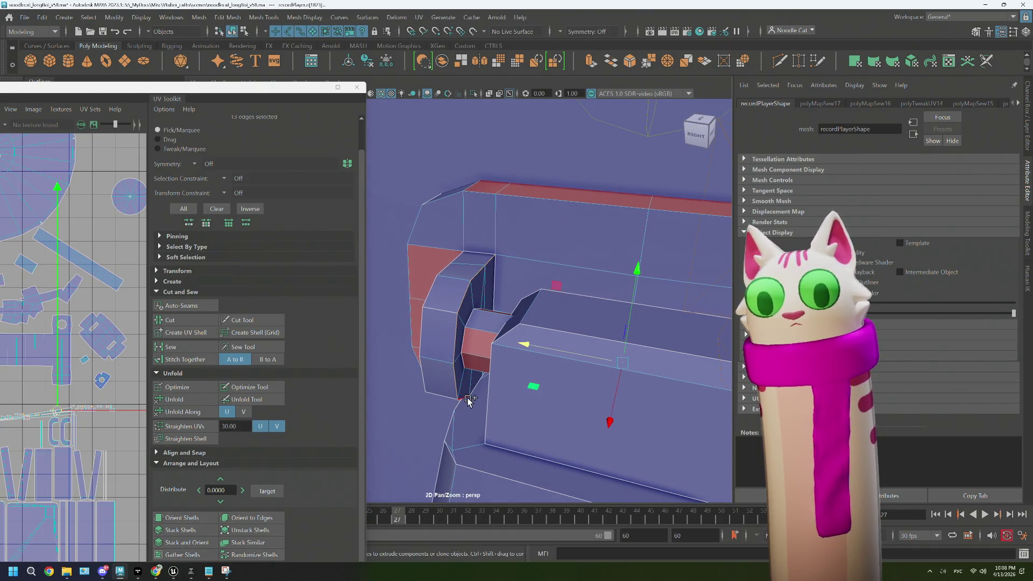
# Convert the edge selection to the handle's UV shell
pyautogui.moveTo(503, 387); pyautogui.dragTo(460, 383)
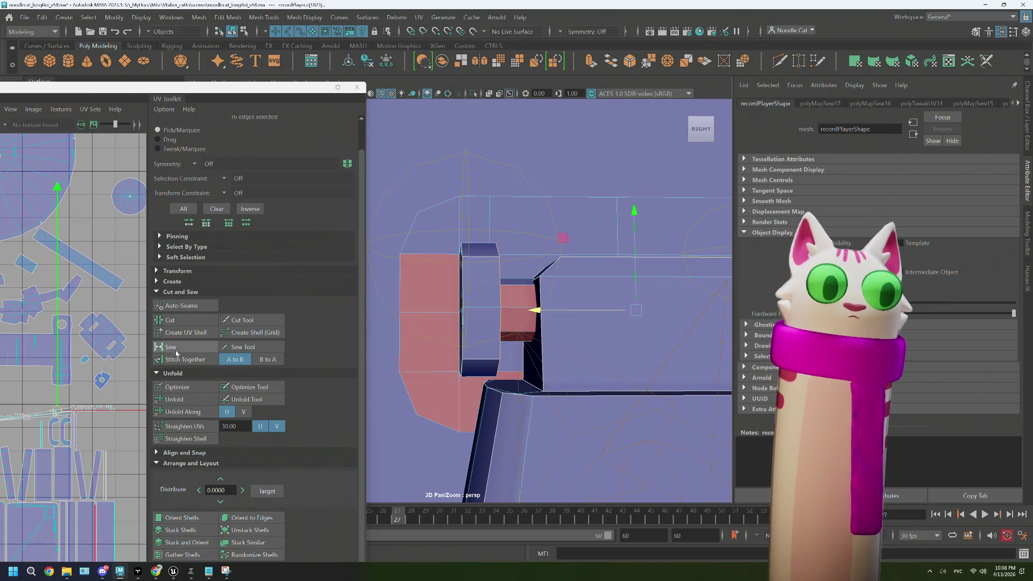
pyautogui.moveTo(500, 306); pyautogui.dragTo(473, 309)
pyautogui.moveTo(472, 262); pyautogui.dragTo(535, 282)
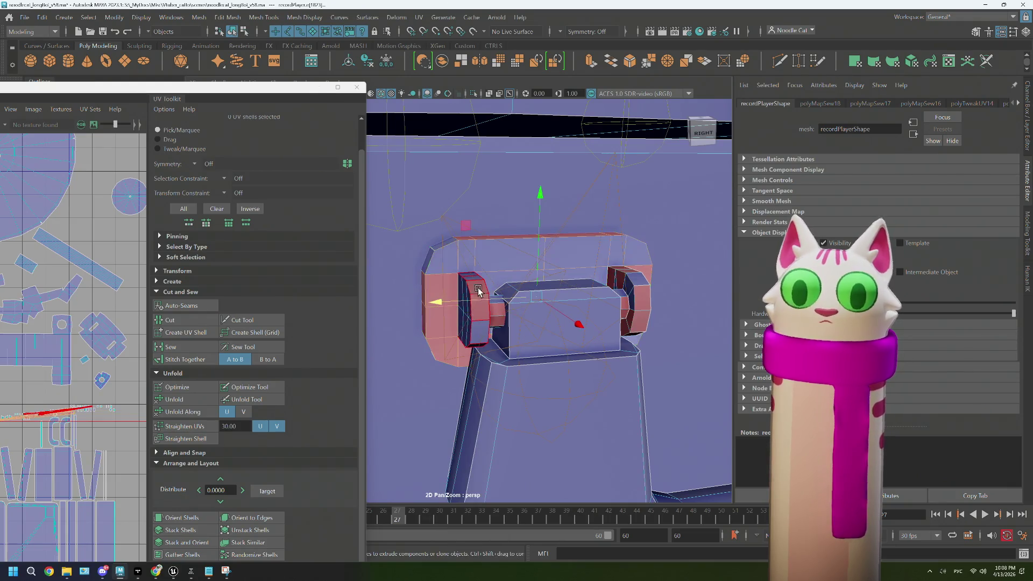
pyautogui.click(156, 425)
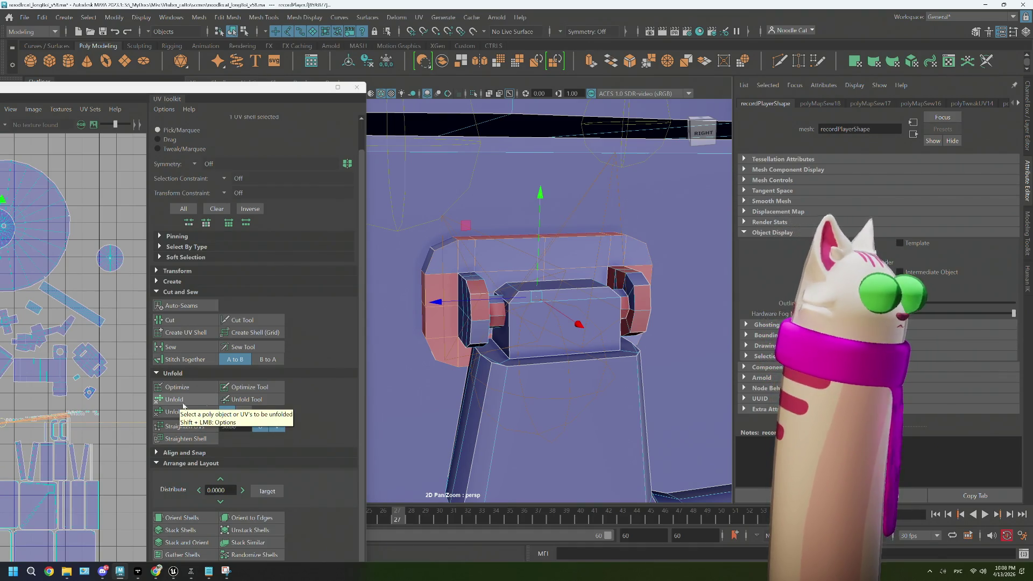
# Unfold the handle shell and move it up-right into open UV space
pyautogui.click(183, 403)
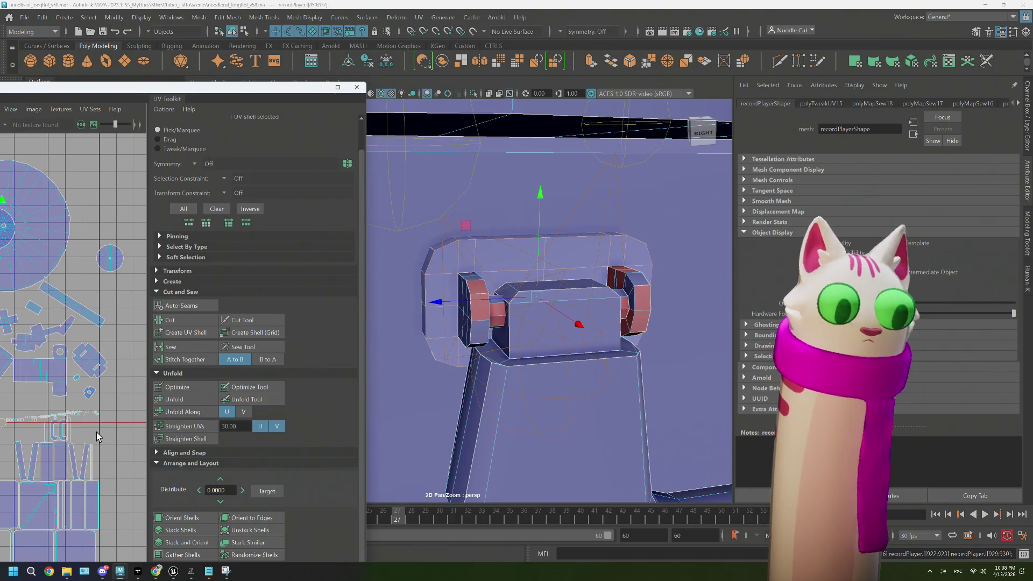
pyautogui.scroll(-3)
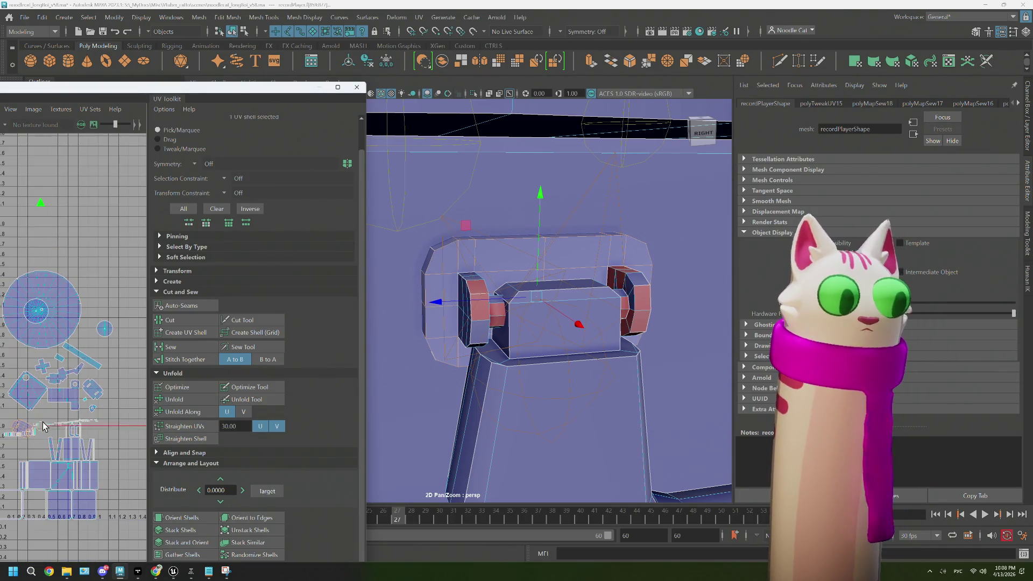
pyautogui.moveTo(41, 426); pyautogui.dragTo(107, 387)
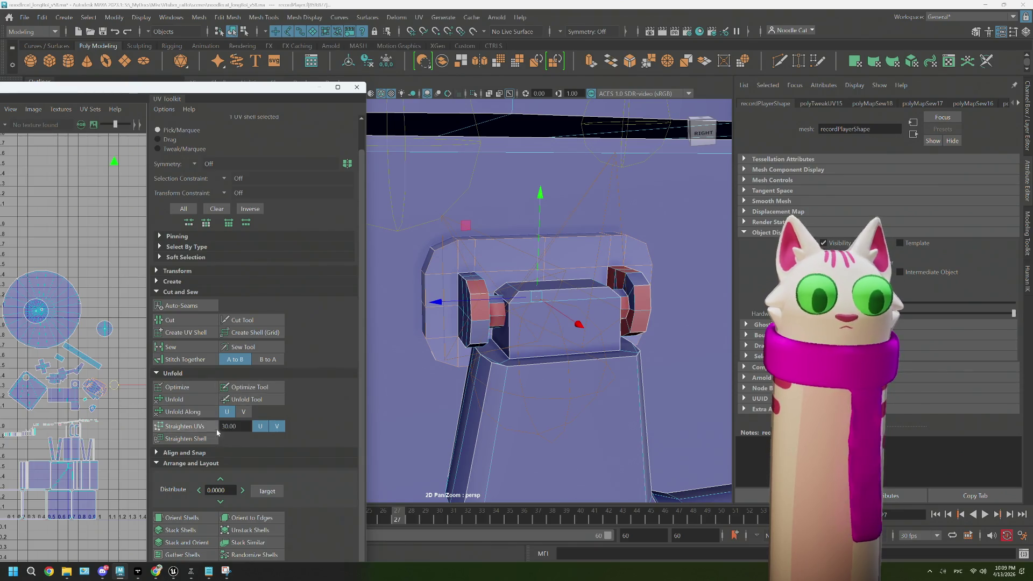
# Select the face loop around the handle's left end block
pyautogui.click(482, 311)
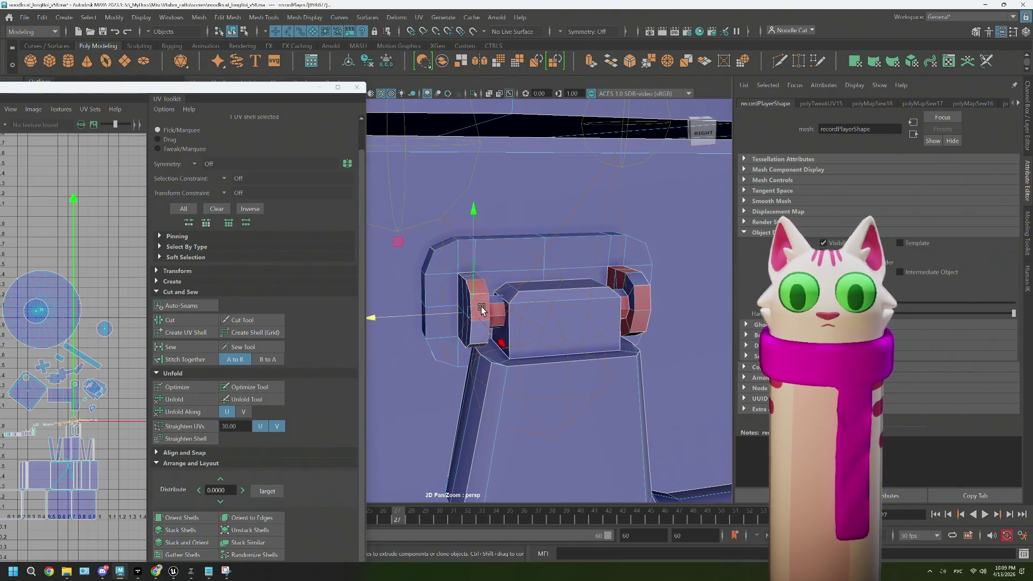
pyautogui.scroll(3)
pyautogui.moveTo(484, 313); pyautogui.dragTo(529, 318)
pyautogui.click(476, 332)
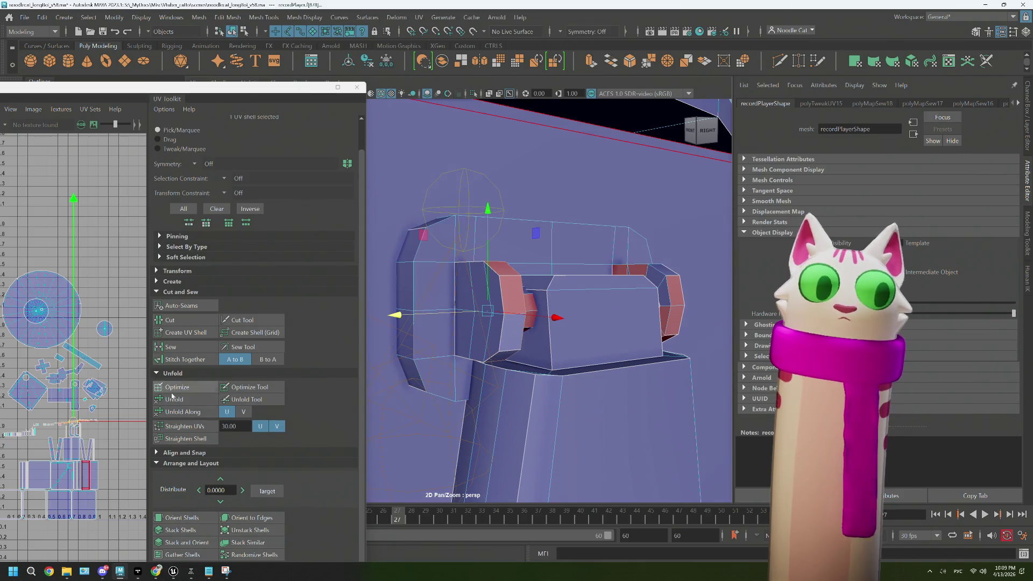
pyautogui.doubleClick(513, 307)
pyautogui.scroll(3)
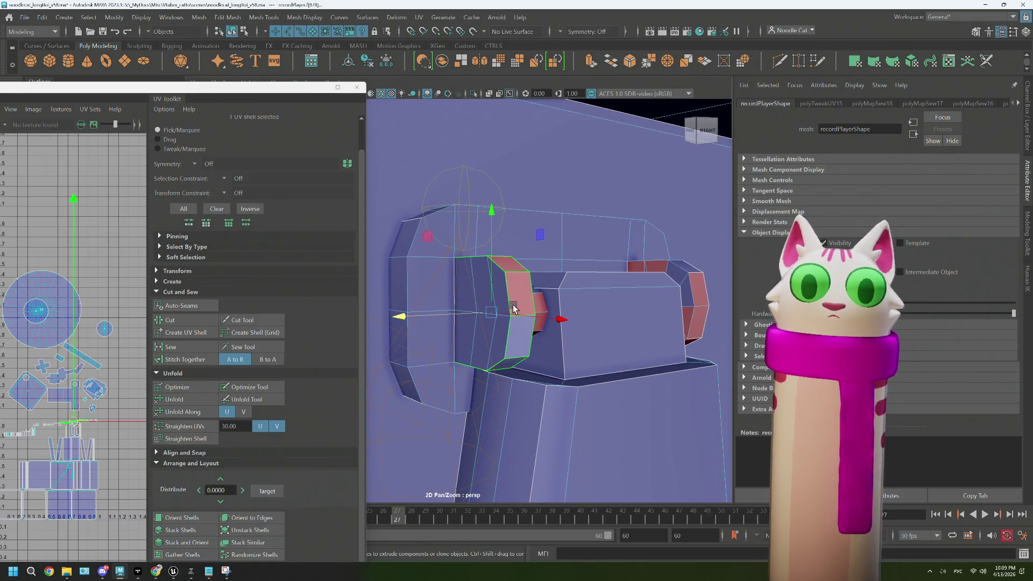
pyautogui.moveTo(528, 300); pyautogui.dragTo(459, 341)
pyautogui.scroll(-3)
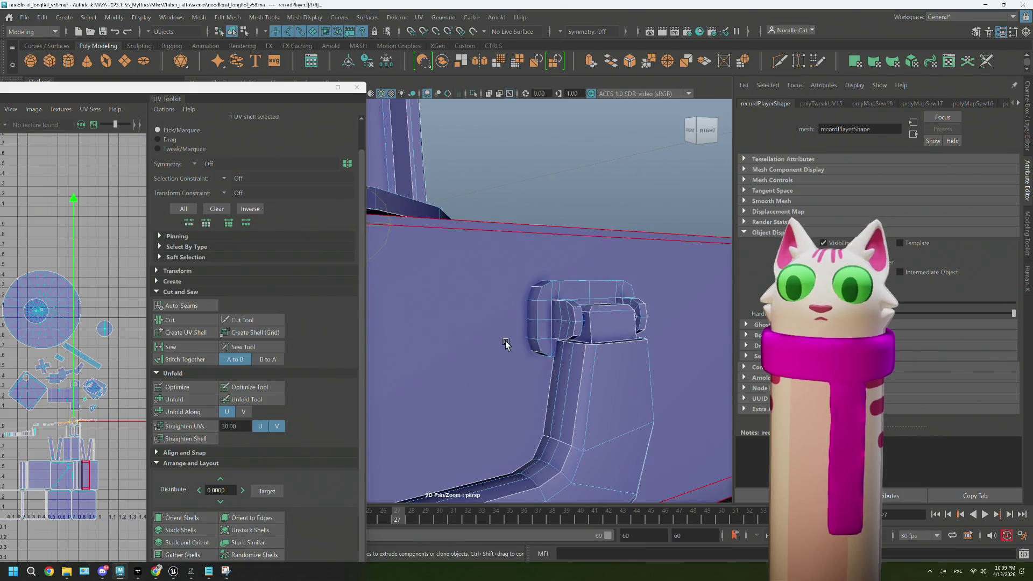
# Convert the faces to edges and sew the end-cap seam edges
pyautogui.scroll(3)
pyautogui.moveTo(604, 261); pyautogui.dragTo(605, 234)
pyautogui.moveTo(605, 234); pyautogui.dragTo(602, 298)
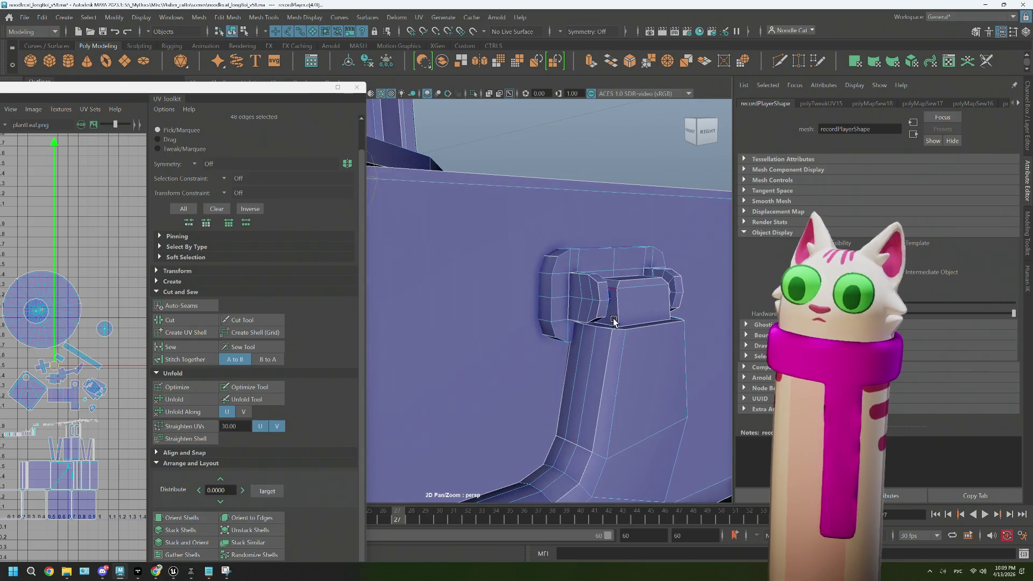
pyautogui.click(602, 299)
pyautogui.click(681, 291)
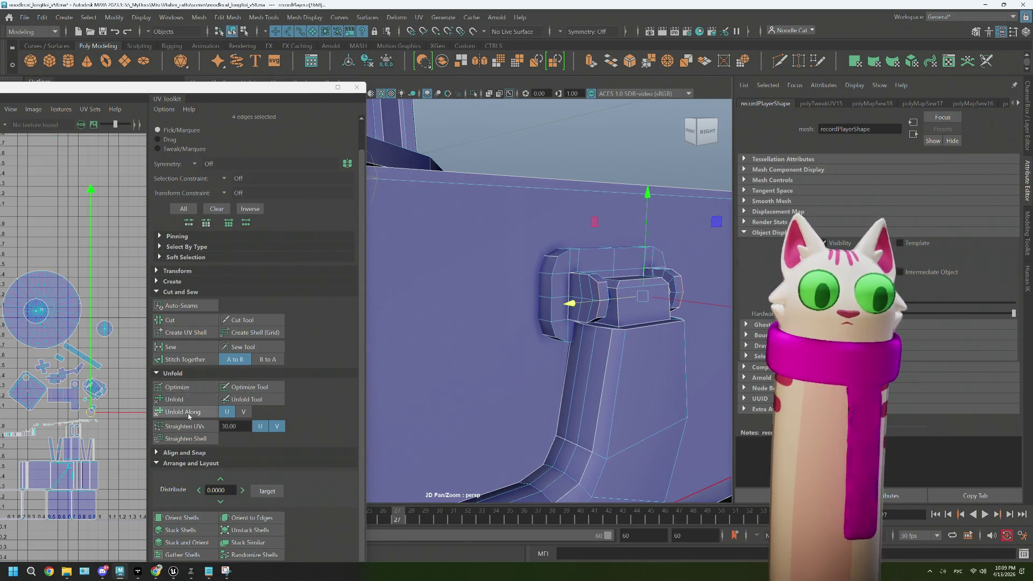
pyautogui.click(171, 346)
# Unfold both end-cap shells and align them with Stack Shells and Stack Similar
pyautogui.scroll(3)
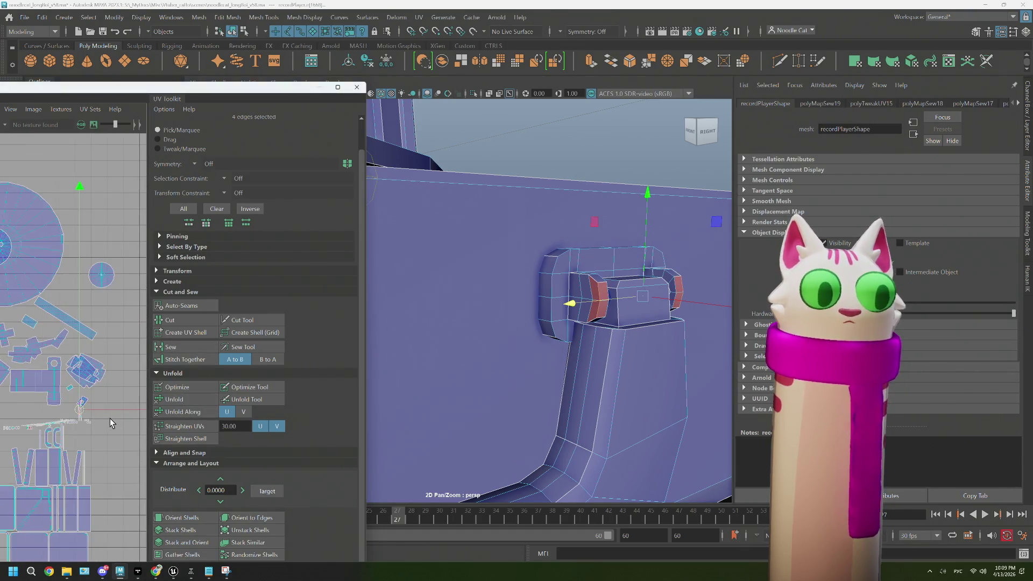
pyautogui.scroll(3)
pyautogui.moveTo(107, 384); pyautogui.dragTo(102, 409)
pyautogui.click(102, 409)
pyautogui.click(167, 402)
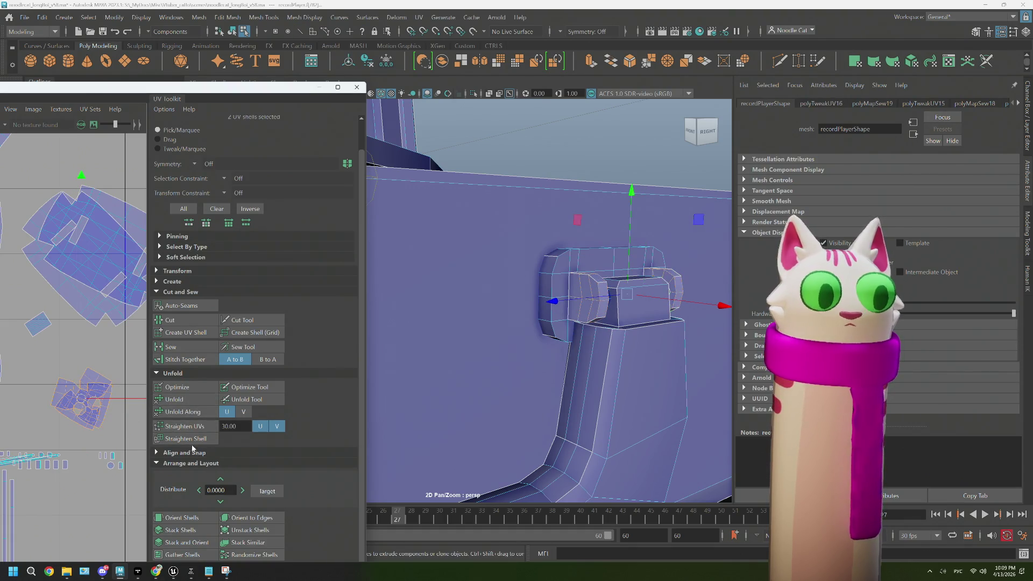
pyautogui.click(205, 531)
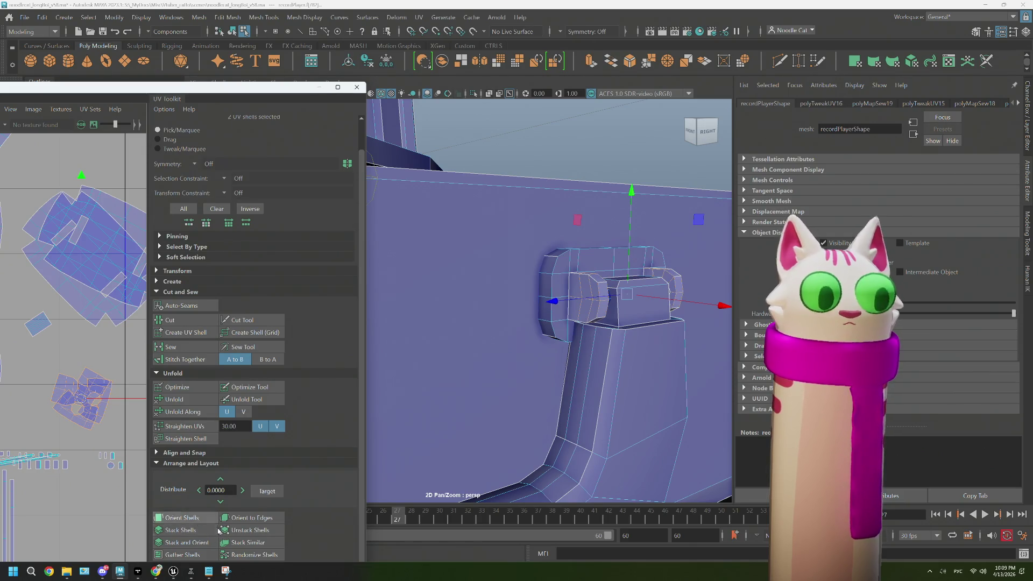
pyautogui.click(235, 544)
# Clear the selection, frame the end faces, and select the handle's red-faced piece
pyautogui.click(66, 424)
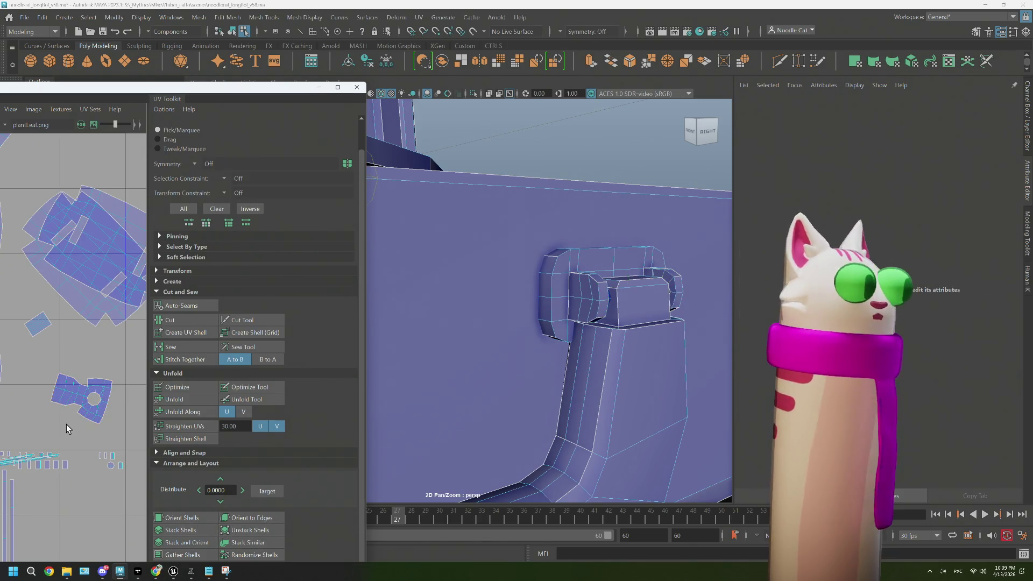
pyautogui.scroll(-3)
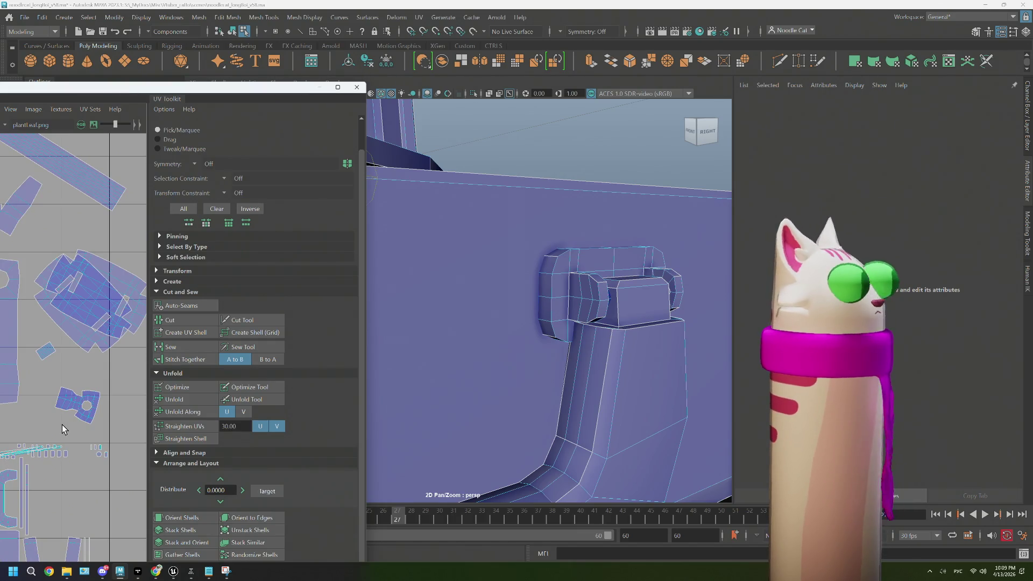
pyautogui.scroll(-3)
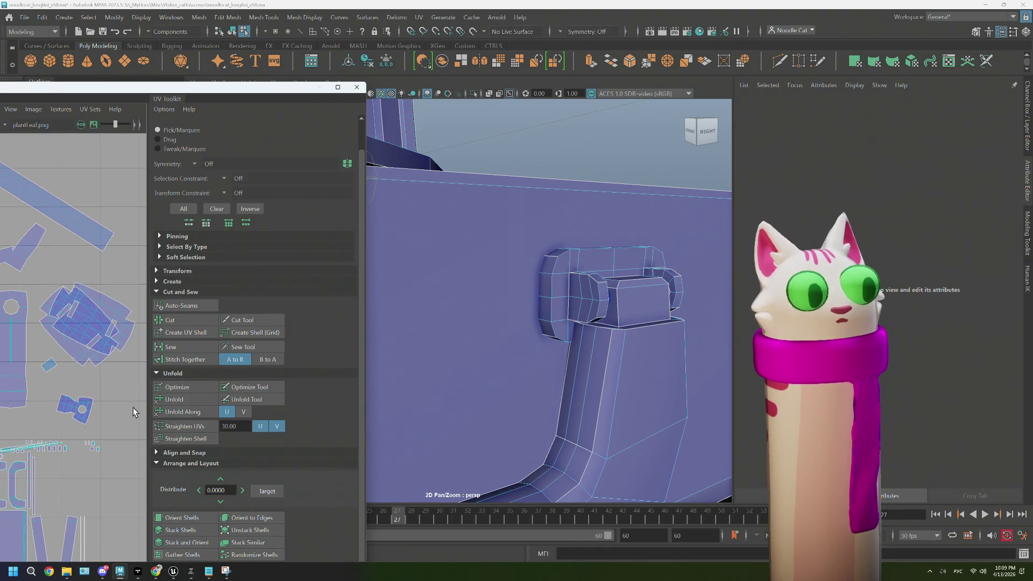
pyautogui.scroll(3)
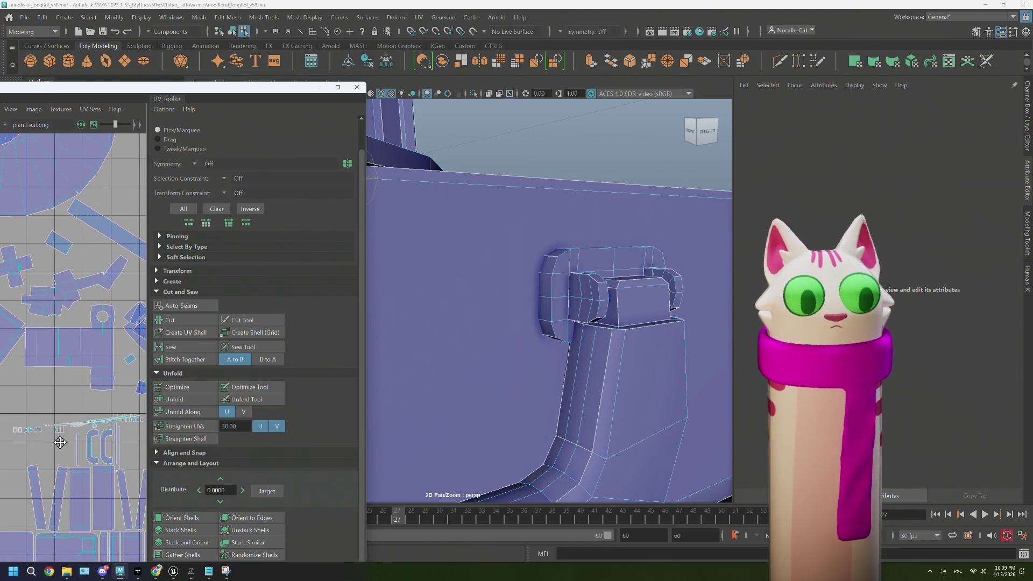
pyautogui.scroll(3)
pyautogui.scroll(-3)
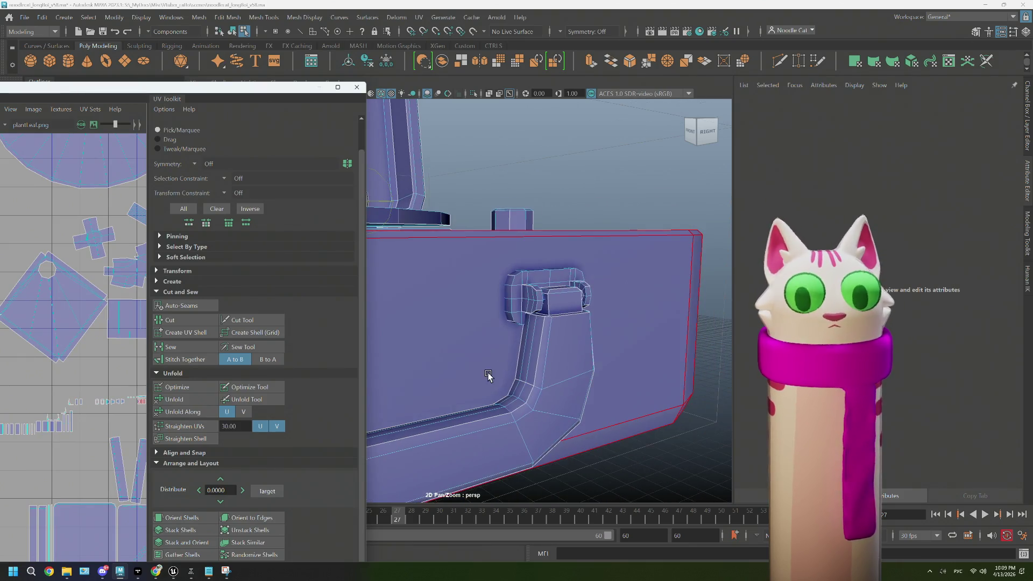
pyautogui.scroll(3)
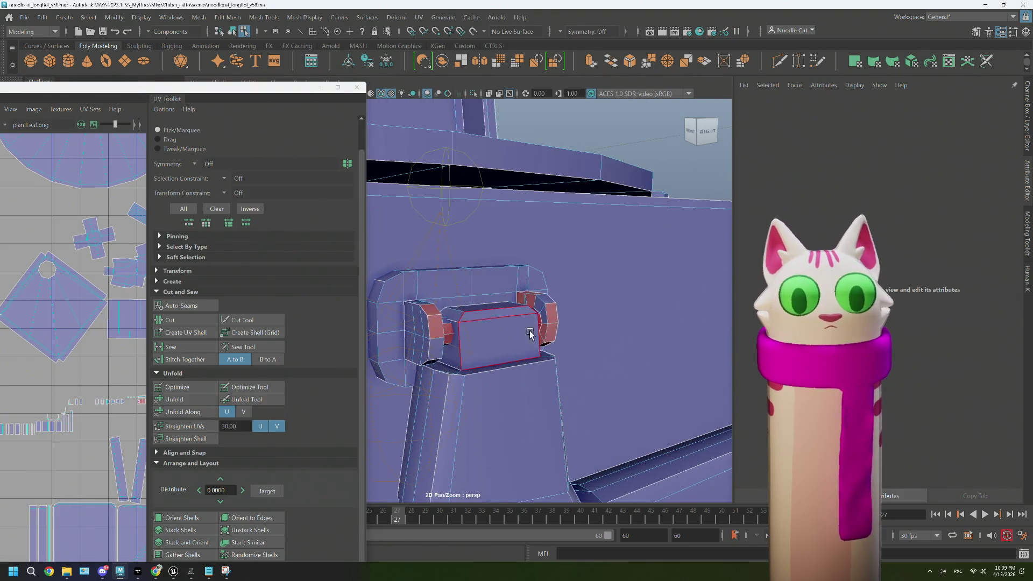
pyautogui.press('f')
pyautogui.scroll(3)
pyautogui.scroll(-3)
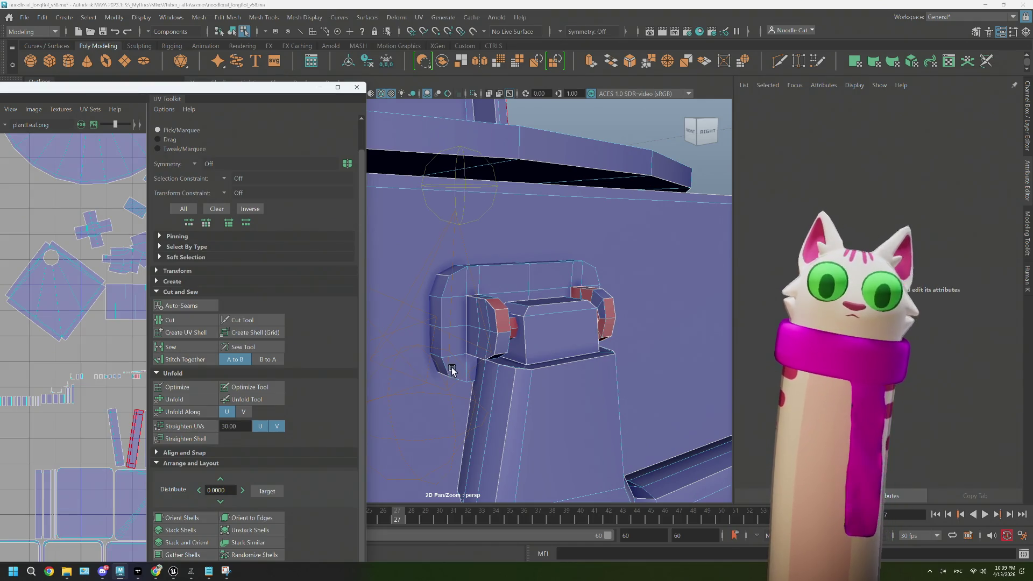
pyautogui.scroll(3)
pyautogui.click(516, 326)
# Select the handle bracket's opposite seam edges and sew their UVs together
pyautogui.moveTo(515, 327); pyautogui.dragTo(506, 334)
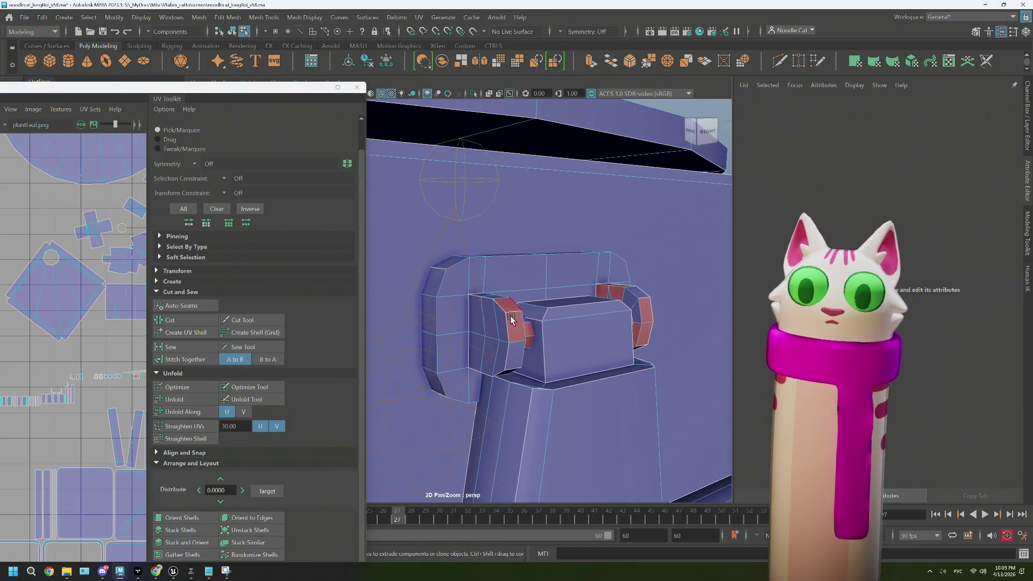
pyautogui.press('w')
pyautogui.click(653, 329)
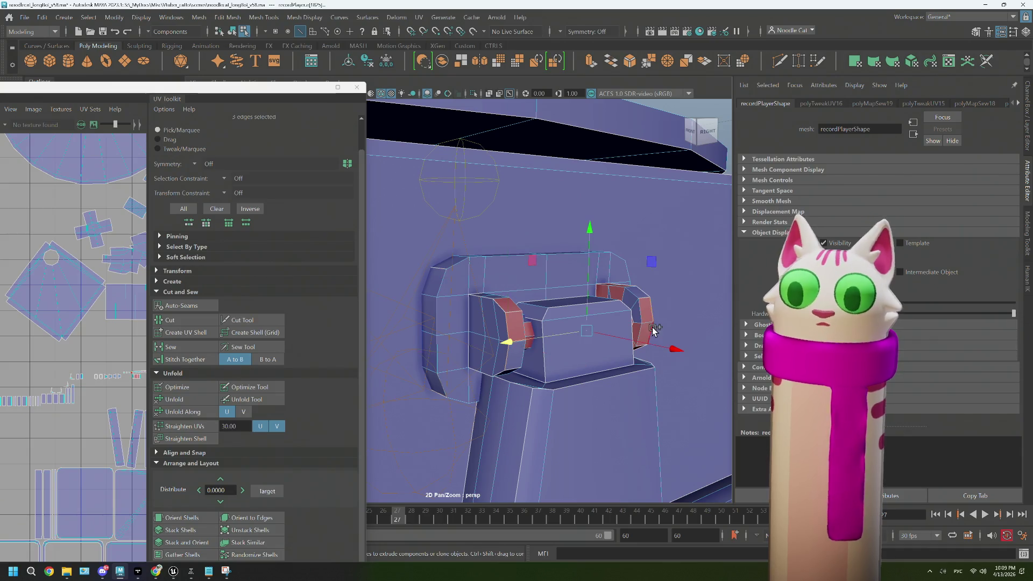
pyautogui.click(171, 347)
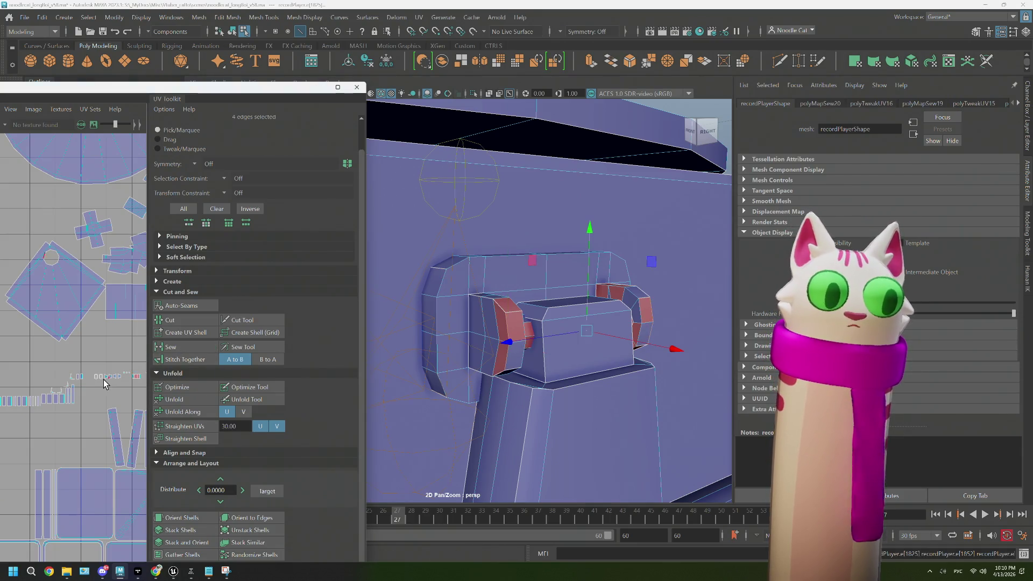
# Unfold the three selected side cap UV shells of the bracket
pyautogui.moveTo(502, 277); pyautogui.dragTo(565, 290)
pyautogui.click(612, 312)
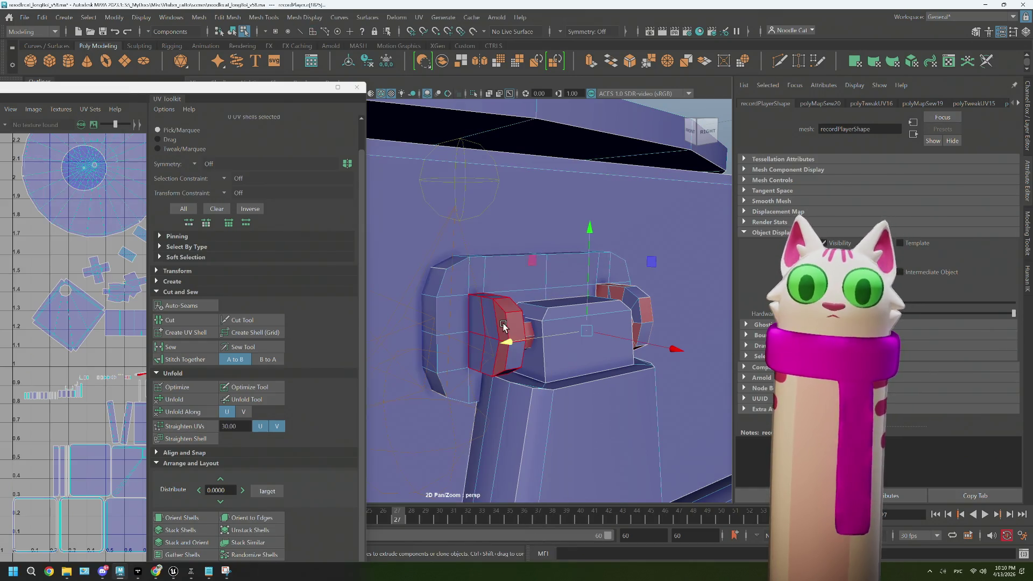
pyautogui.click(640, 317)
pyautogui.click(527, 331)
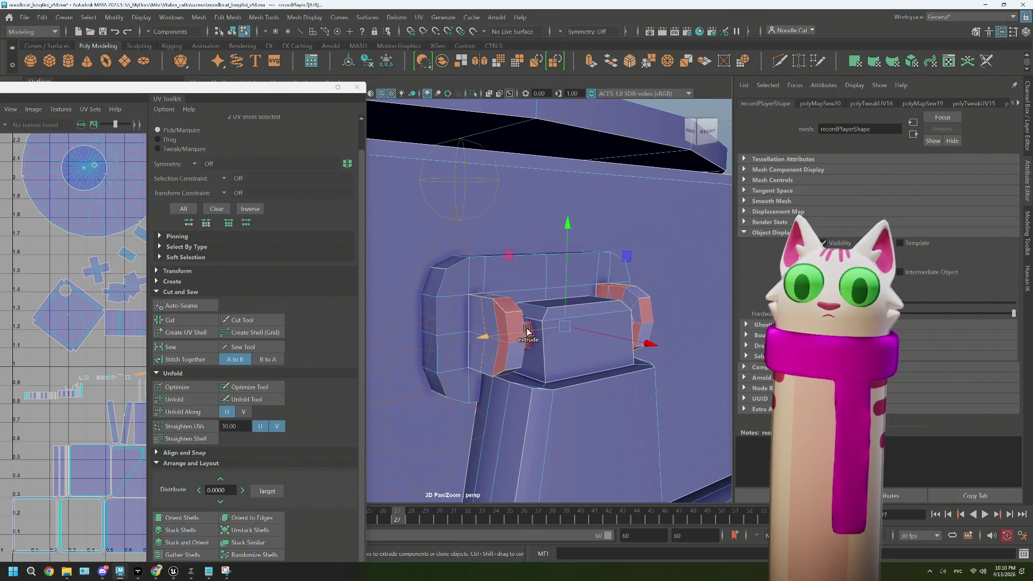
pyautogui.click(531, 328)
pyautogui.click(193, 399)
pyautogui.scroll(-3)
pyautogui.moveTo(127, 401); pyautogui.dragTo(74, 389)
pyautogui.scroll(3)
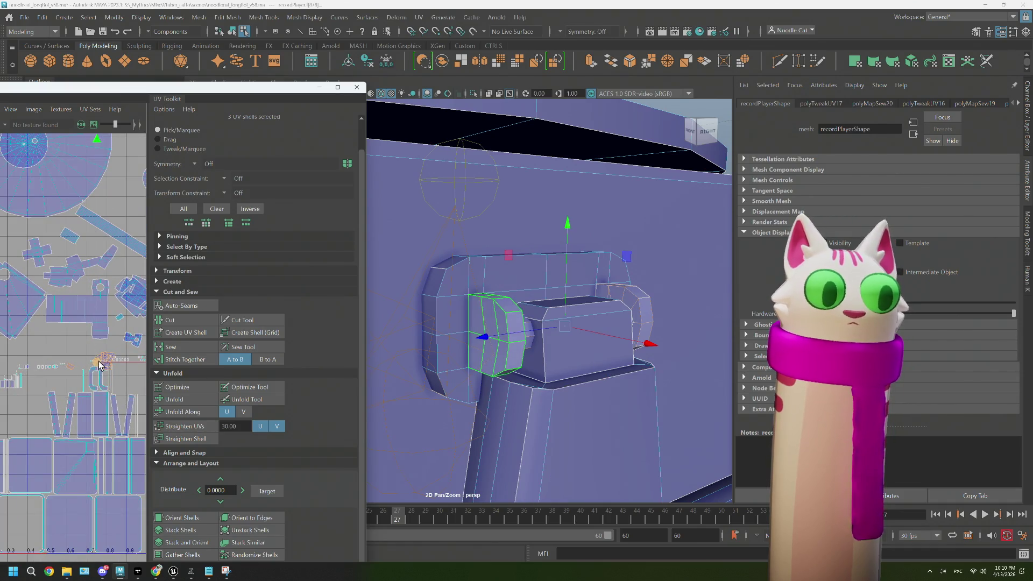
pyautogui.scroll(3)
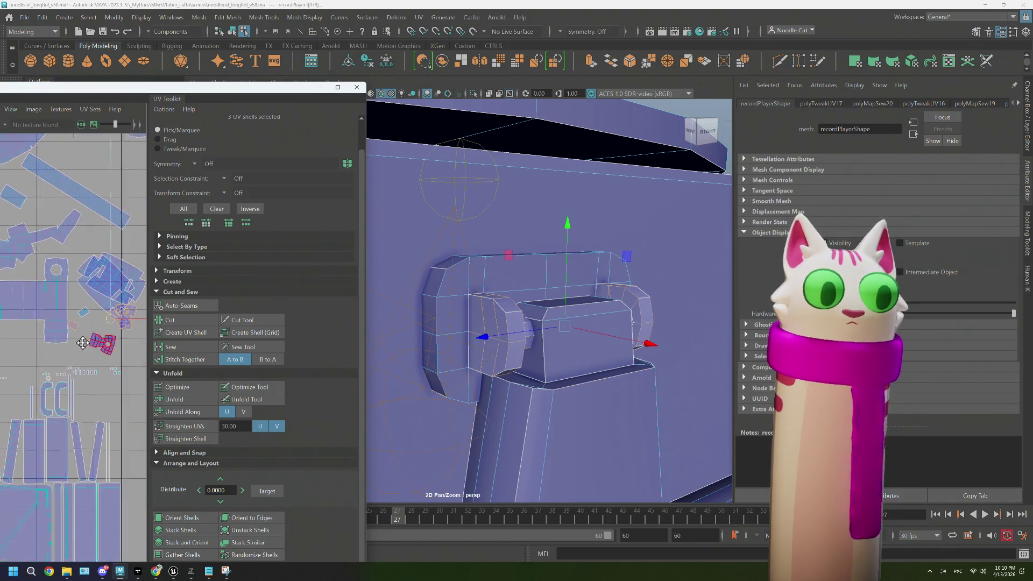
# Select the large tangled UV shell and unfold it so it lies flatter
pyautogui.click(95, 320)
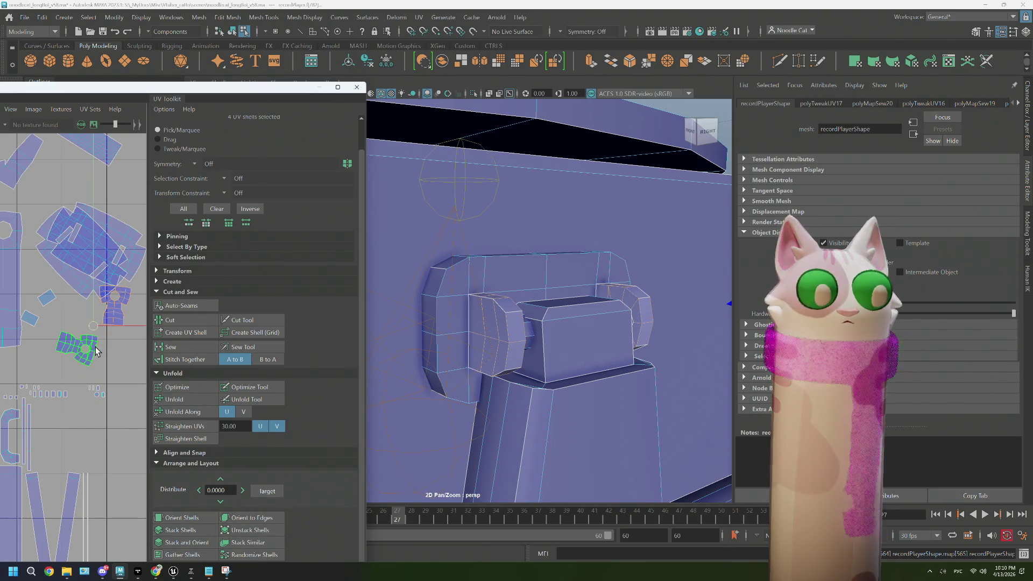
pyautogui.click(107, 355)
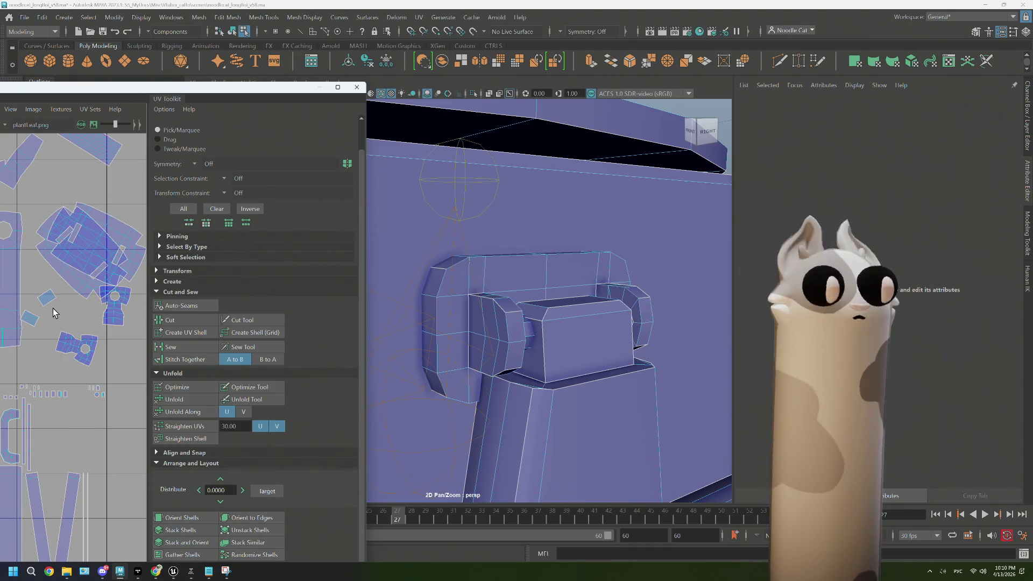
pyautogui.moveTo(26, 305); pyautogui.dragTo(54, 293)
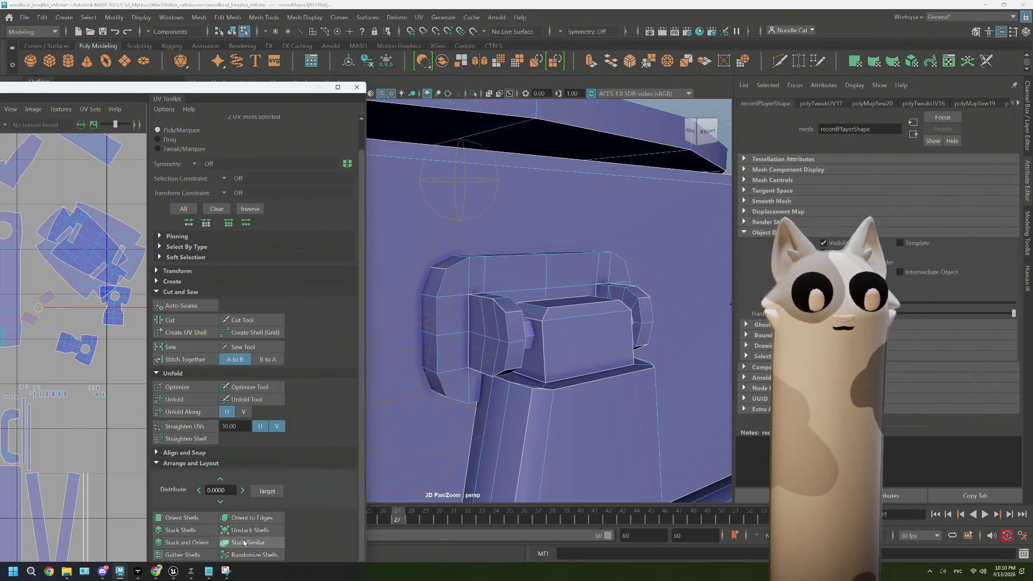
pyautogui.click(69, 242)
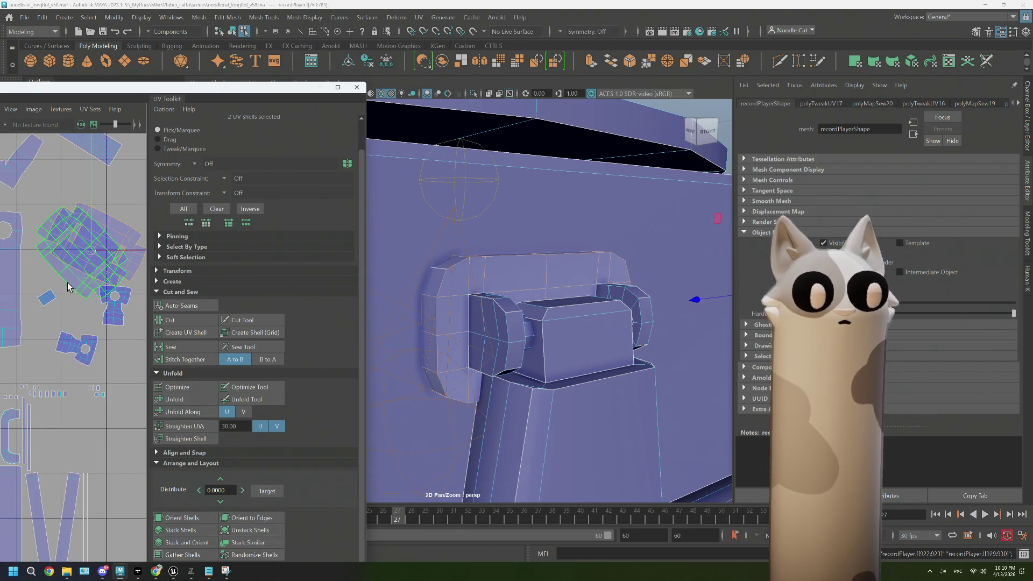
pyautogui.click(187, 400)
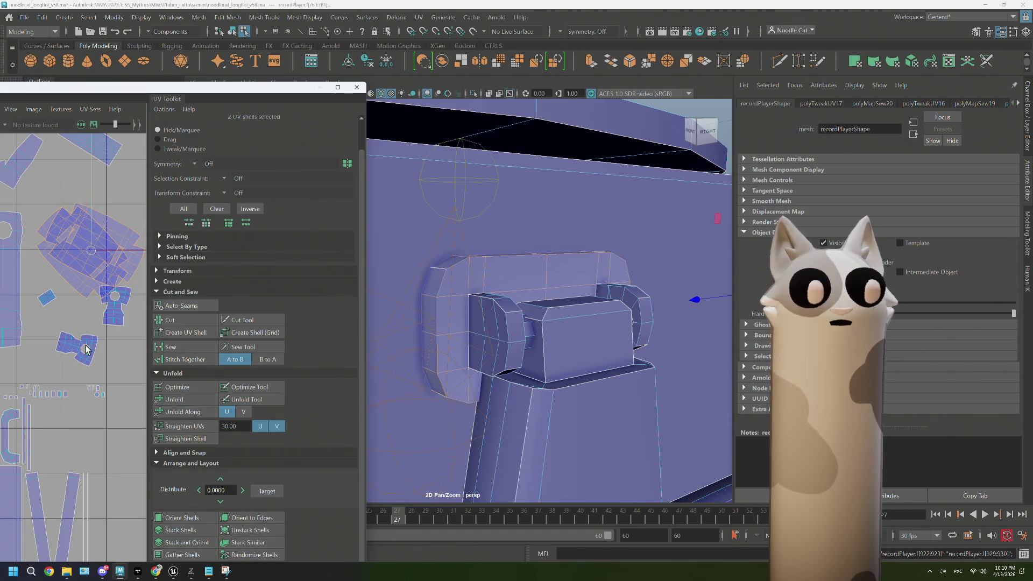
pyautogui.click(99, 257)
pyautogui.click(99, 257)
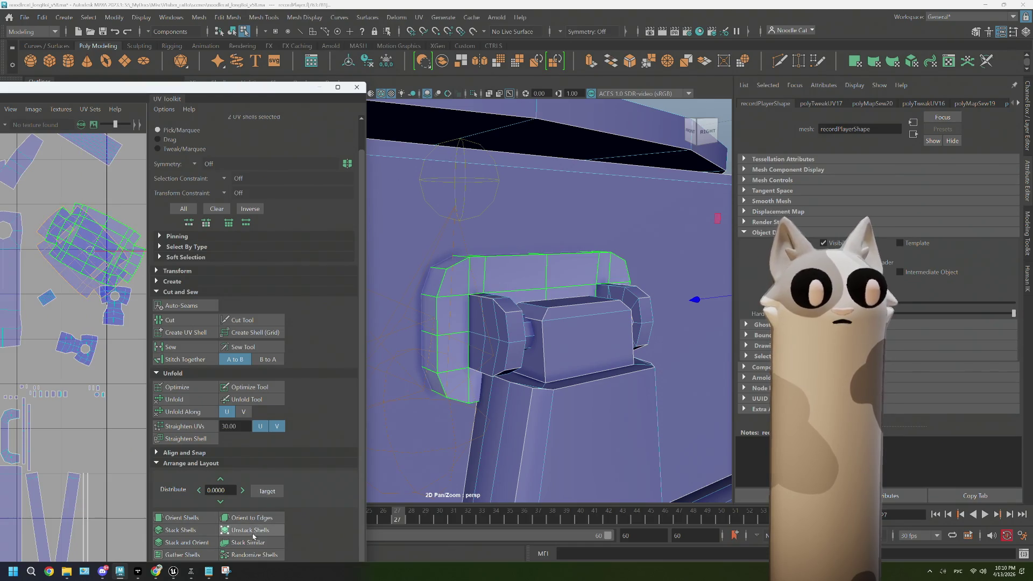
pyautogui.scroll(-3)
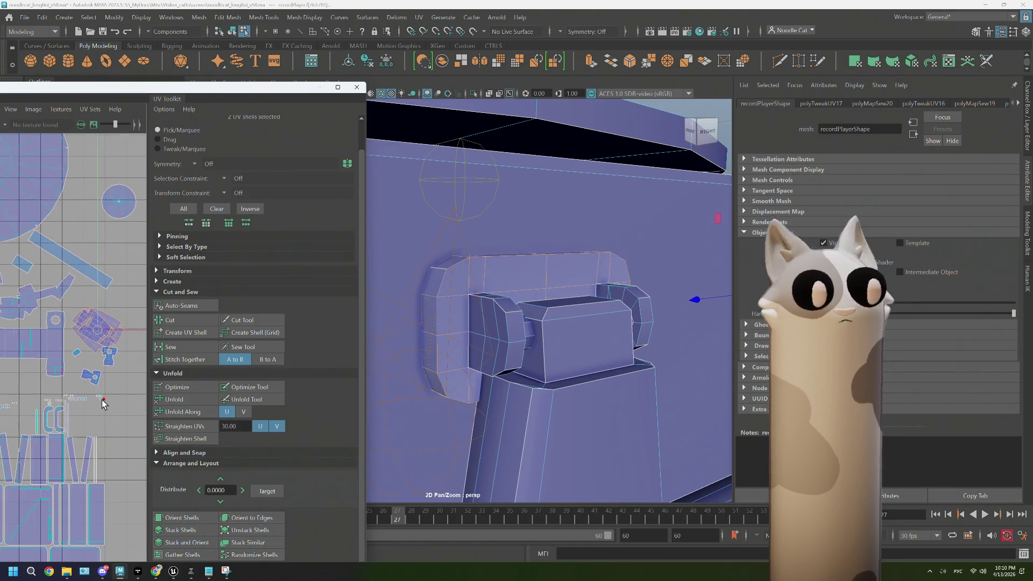
pyautogui.scroll(-3)
pyautogui.scroll(-3)
pyautogui.moveTo(615, 341); pyautogui.dragTo(526, 364)
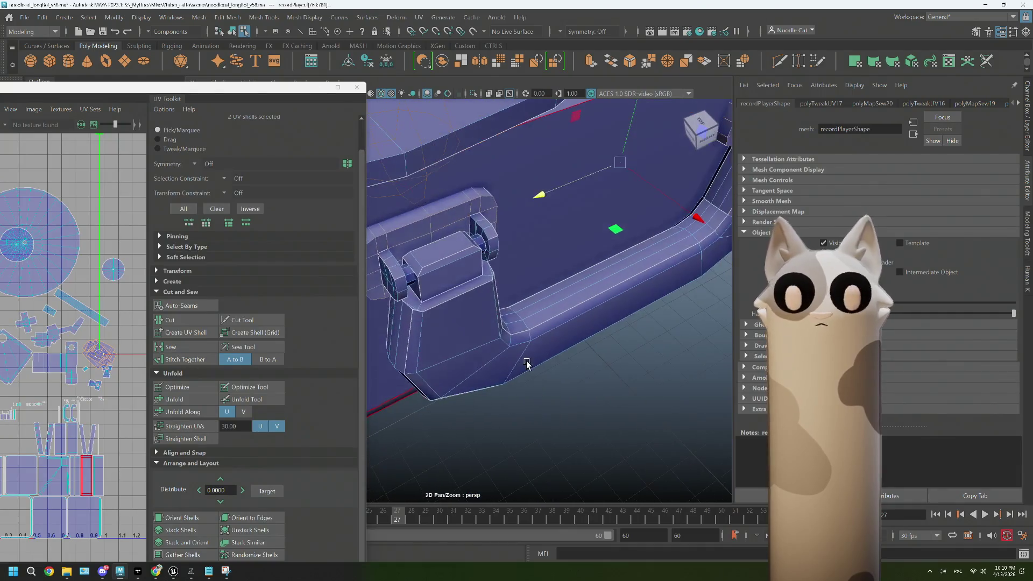
# Select the case's bottom border edge loops and sew their UVs together
pyautogui.moveTo(530, 264); pyautogui.dragTo(531, 234)
pyautogui.doubleClick(554, 318)
pyautogui.click(555, 327)
pyautogui.press('w')
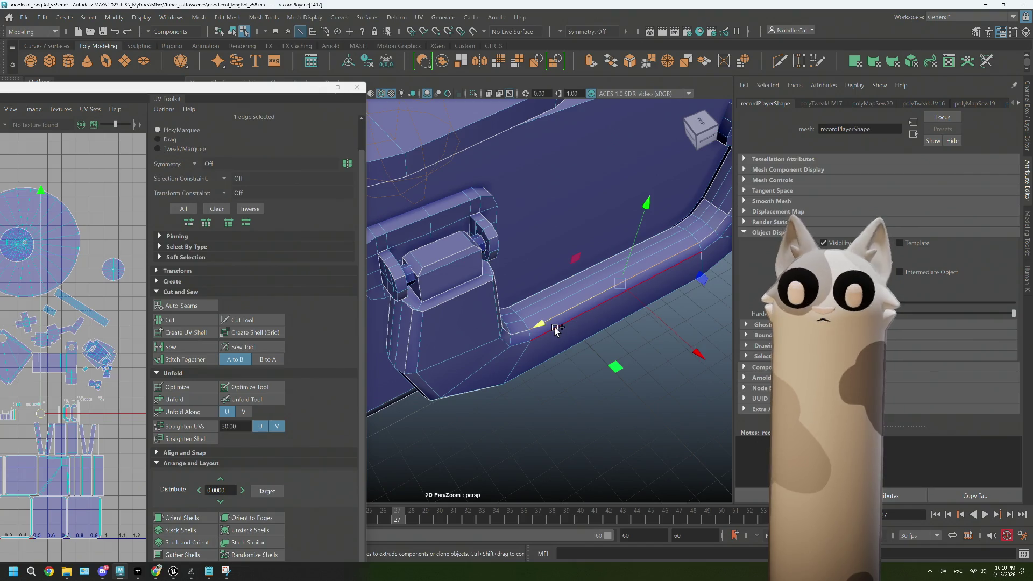
pyautogui.doubleClick(556, 328)
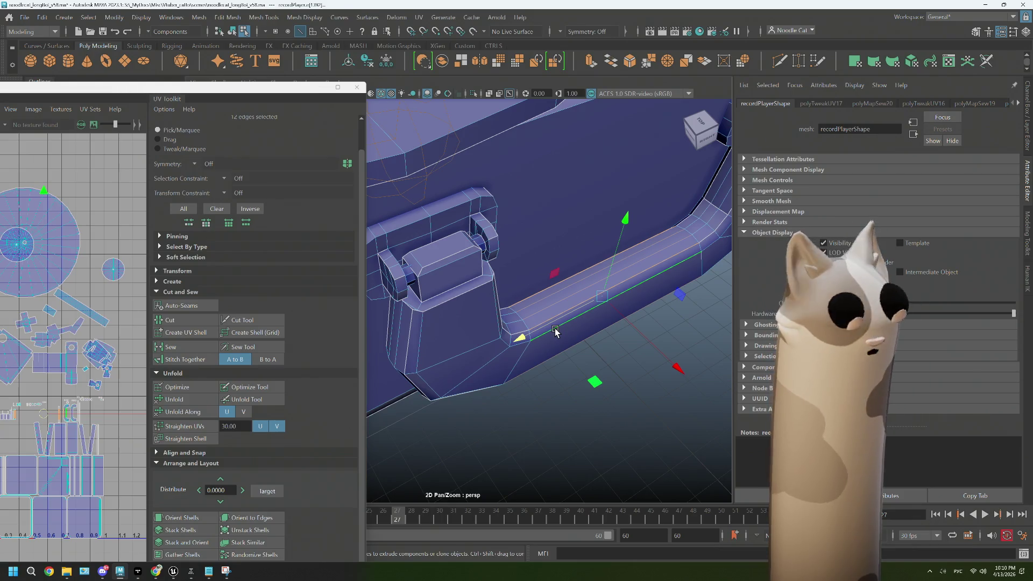
pyautogui.doubleClick(561, 339)
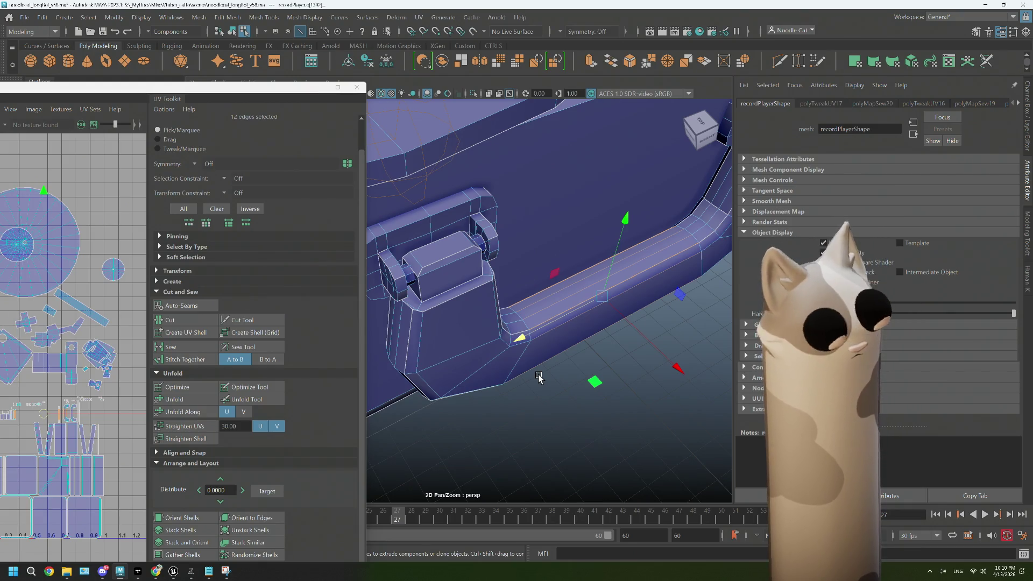
pyautogui.doubleClick(538, 378)
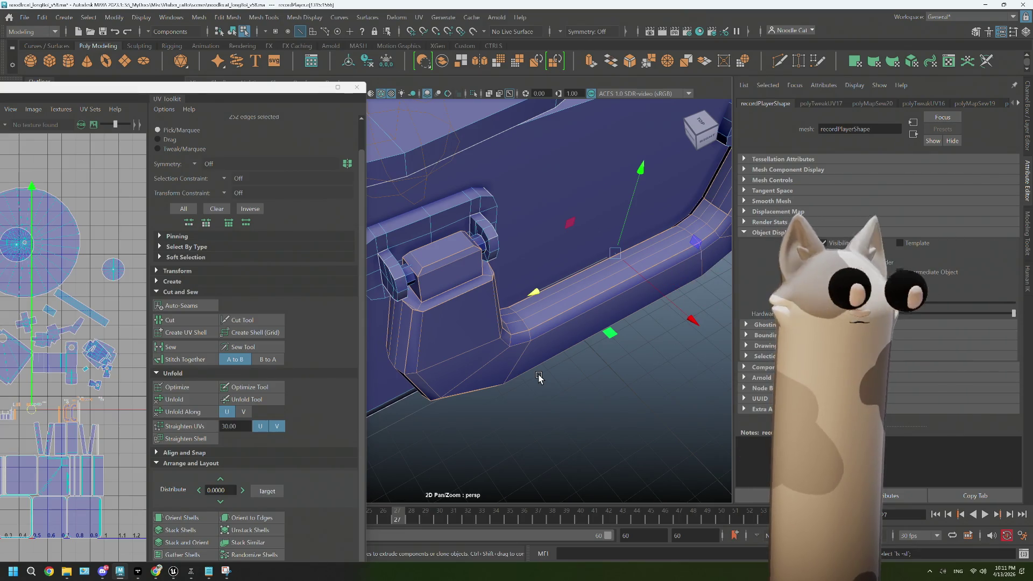
pyautogui.click(170, 346)
# Minimize the UV Editor and zoom out to show the whole record player
pyautogui.scroll(3)
pyautogui.scroll(3)
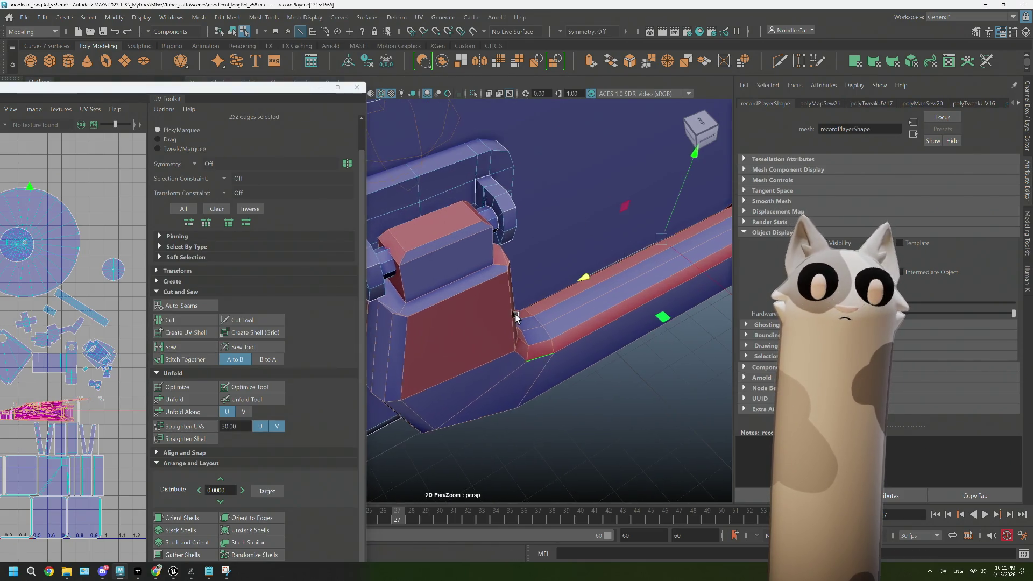
pyautogui.moveTo(577, 262); pyautogui.dragTo(575, 243)
pyautogui.scroll(-3)
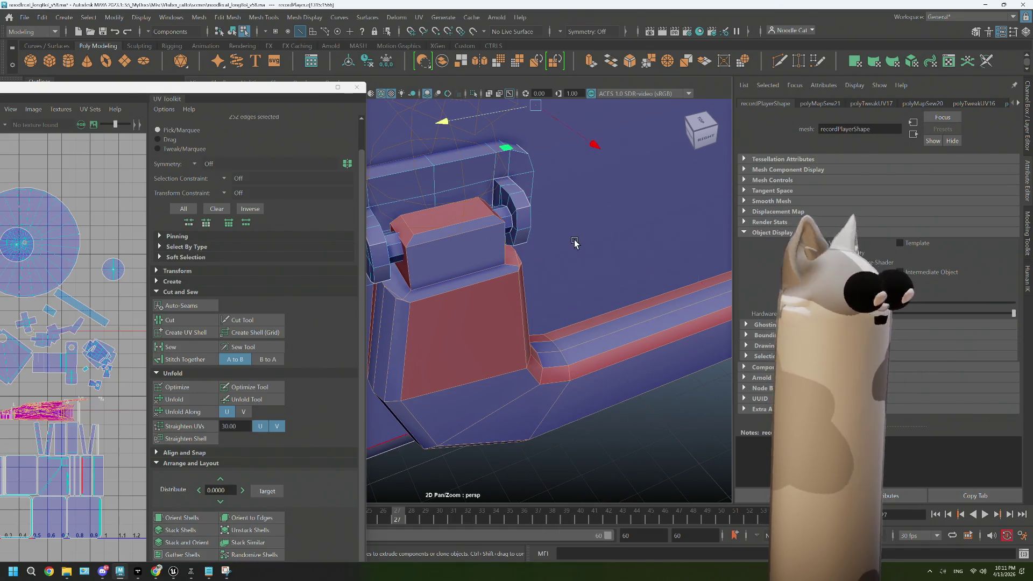
pyautogui.click(326, 89)
pyautogui.scroll(-3)
pyautogui.moveTo(406, 212); pyautogui.dragTo(522, 326)
pyautogui.scroll(-3)
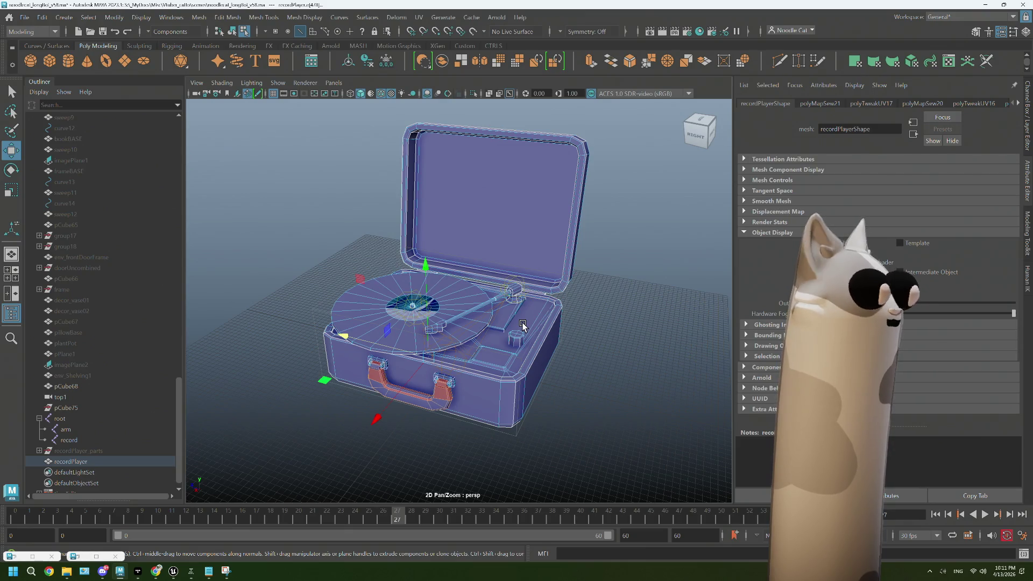
# Restore the UV Editor window and reposition it
pyautogui.scroll(3)
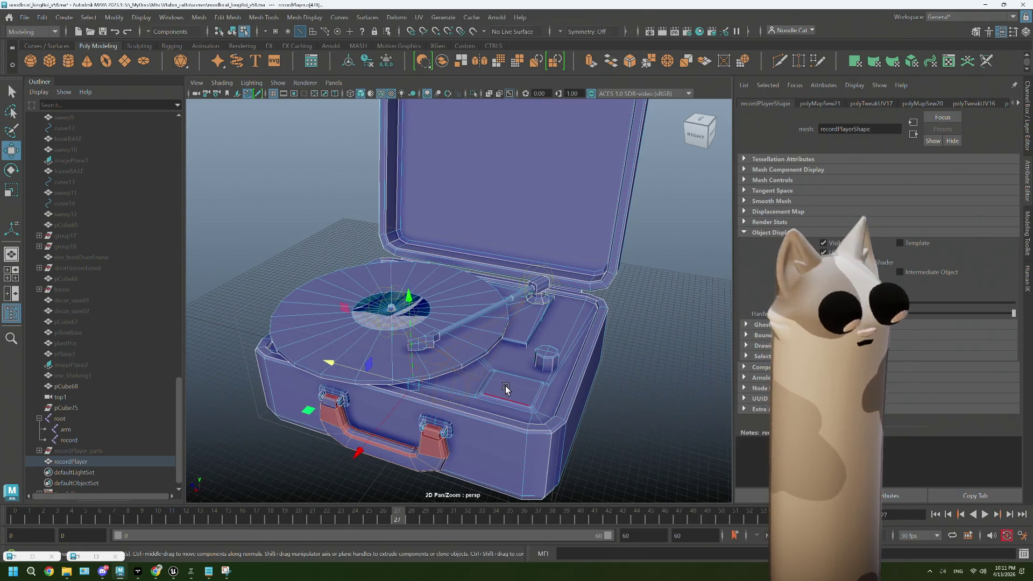
pyautogui.scroll(-3)
pyautogui.scroll(3)
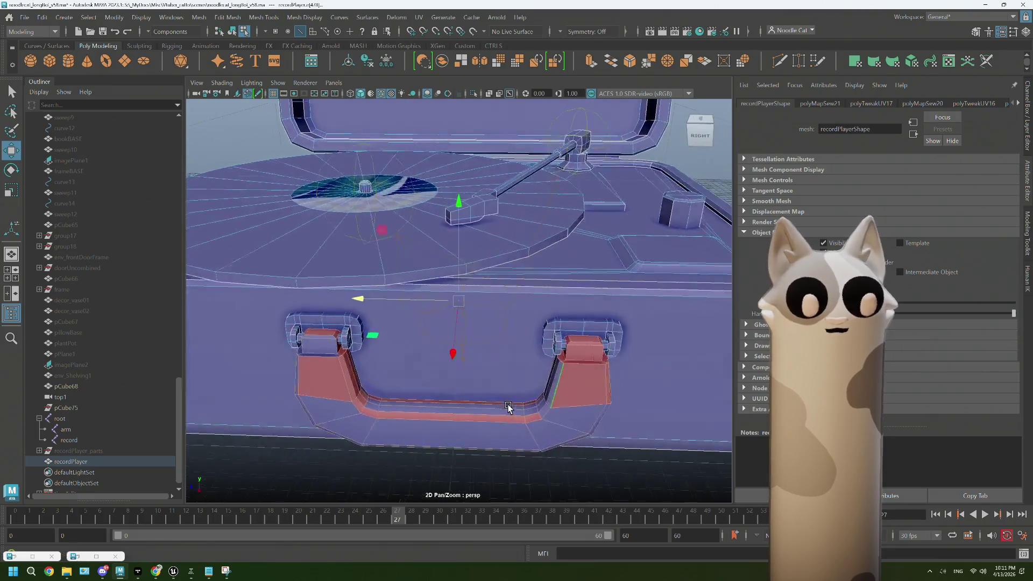
pyautogui.click(91, 555)
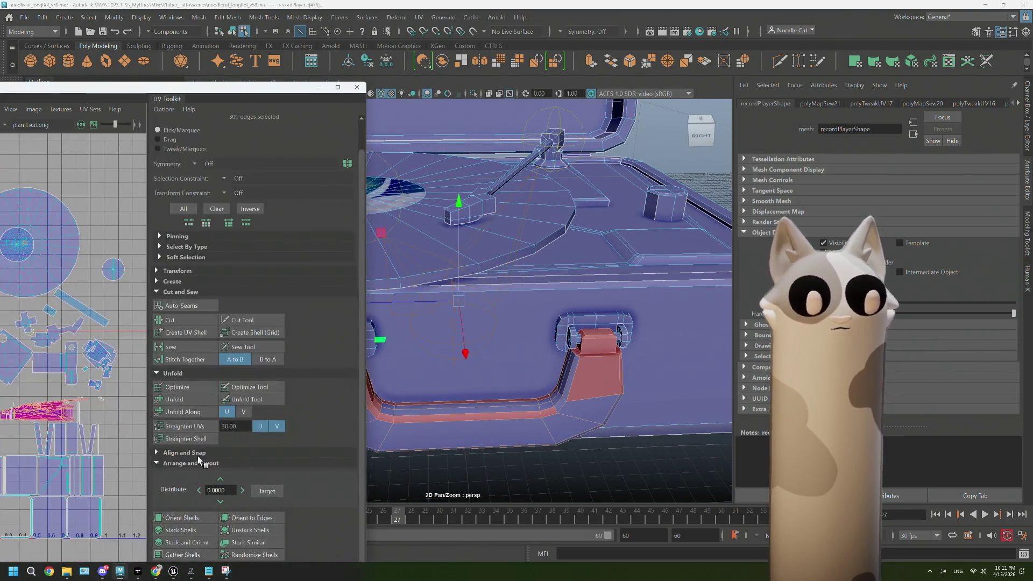
pyautogui.moveTo(225, 90); pyautogui.dragTo(243, 72)
pyautogui.moveTo(277, 28); pyautogui.dragTo(274, 22)
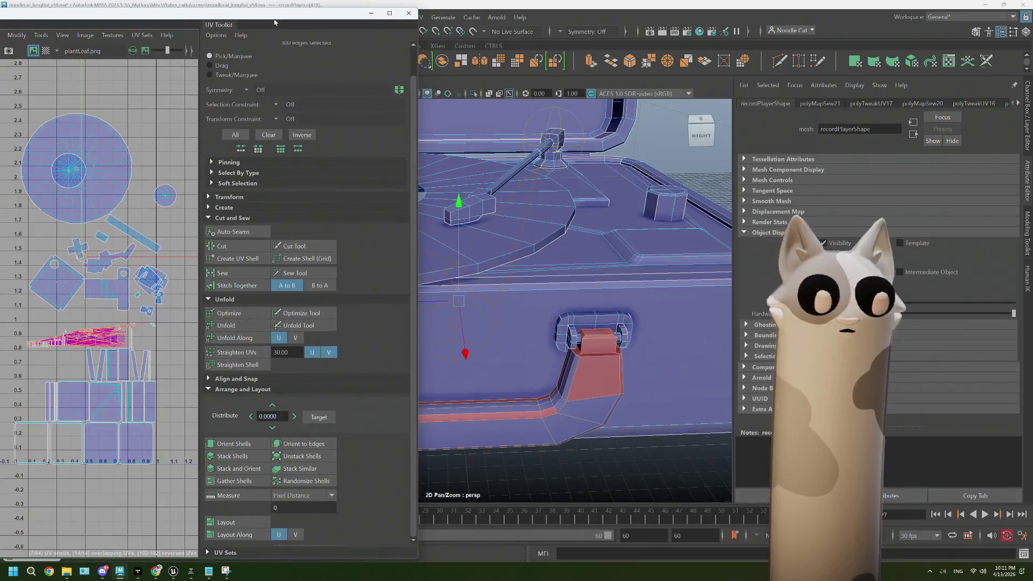
# Cut the handle's UVs along the hinge edge loop
pyautogui.moveTo(557, 371); pyautogui.dragTo(697, 325)
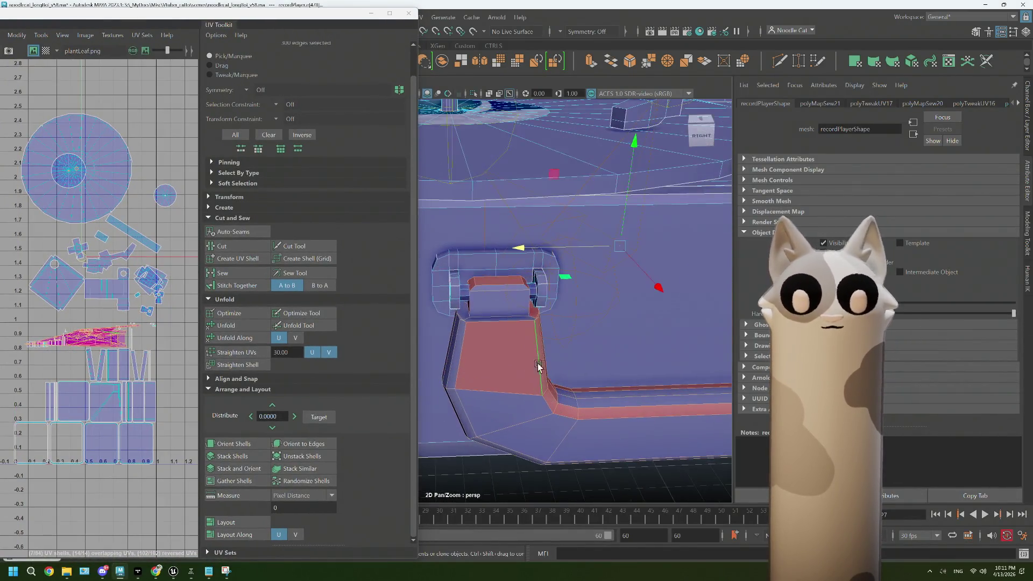
pyautogui.scroll(3)
pyautogui.moveTo(484, 371); pyautogui.dragTo(569, 332)
pyautogui.scroll(3)
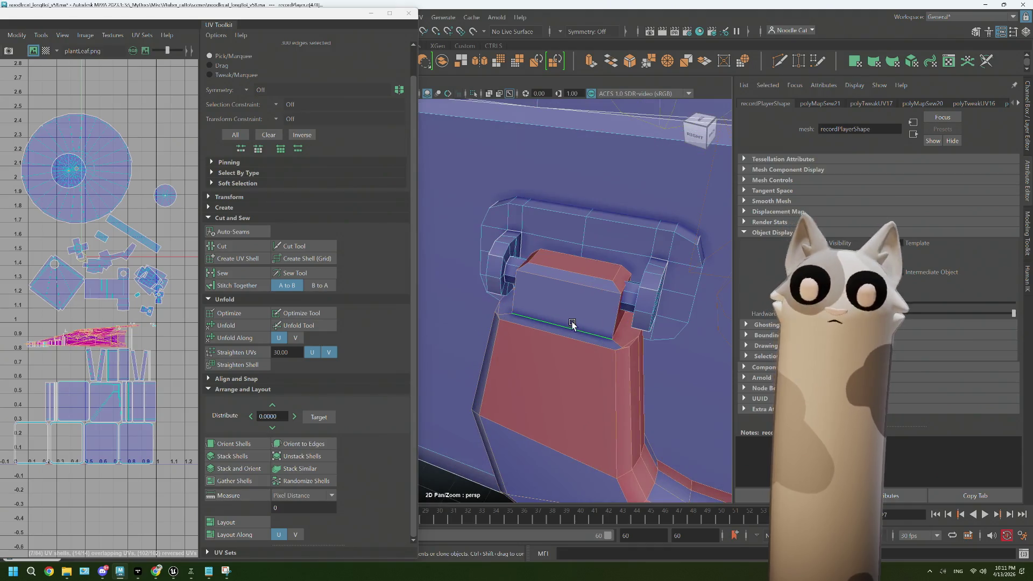
pyautogui.moveTo(595, 324); pyautogui.dragTo(565, 305)
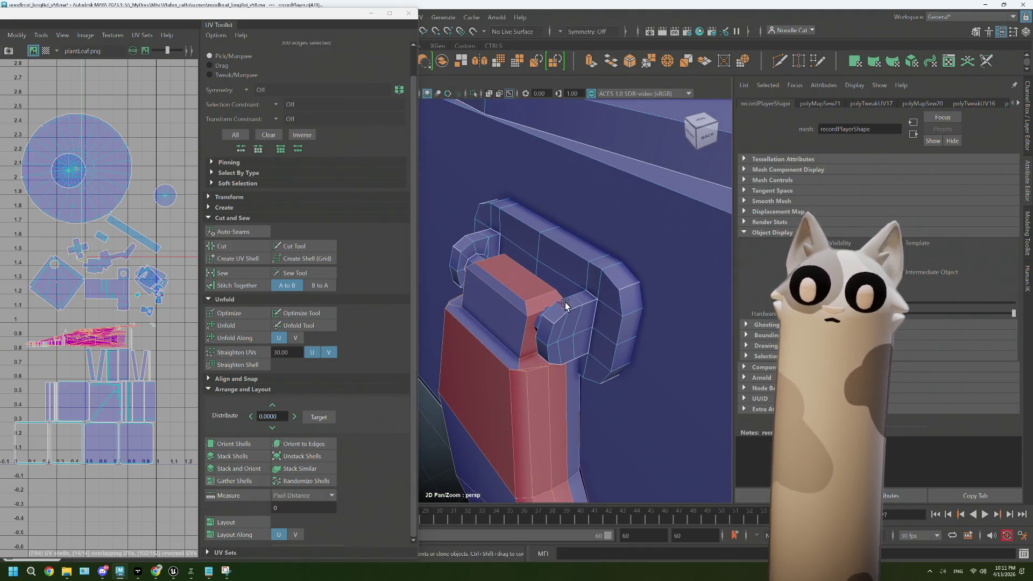
pyautogui.doubleClick(560, 298)
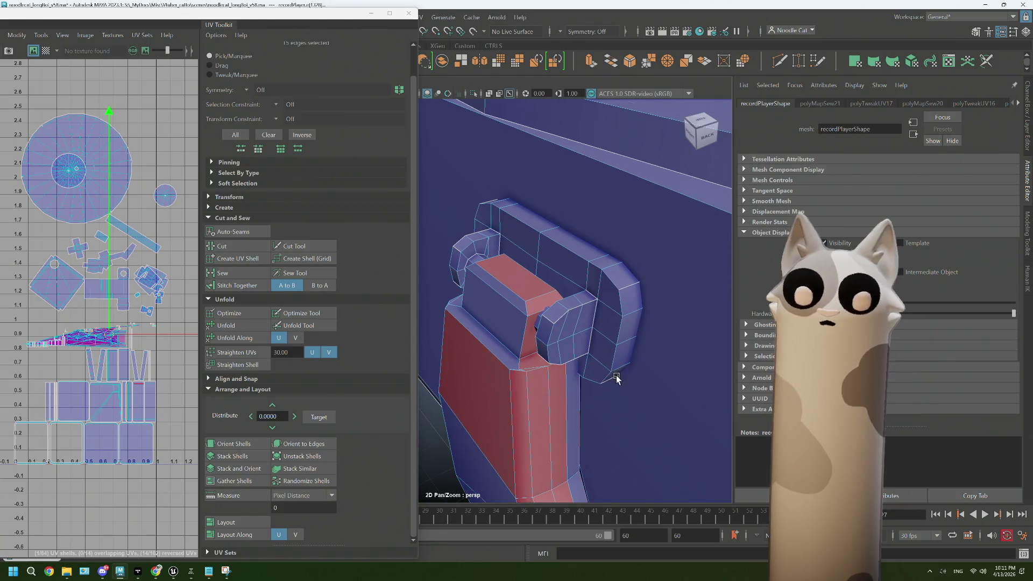
pyautogui.moveTo(616, 380); pyautogui.dragTo(584, 202)
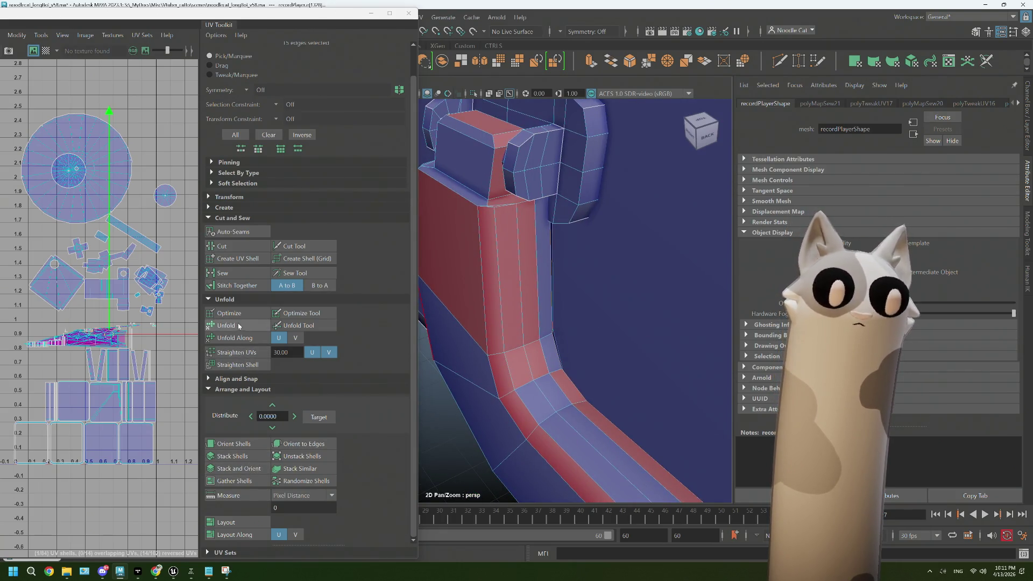
pyautogui.click(240, 249)
# Sew a few edges on the red block and left rail back together
pyautogui.moveTo(526, 245); pyautogui.dragTo(535, 315)
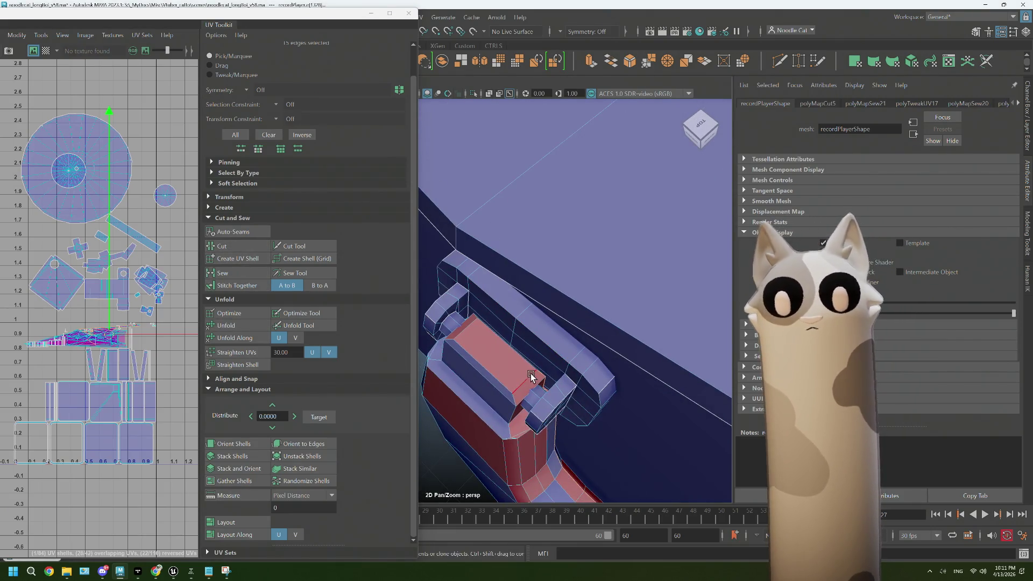
pyautogui.moveTo(534, 414); pyautogui.dragTo(506, 374)
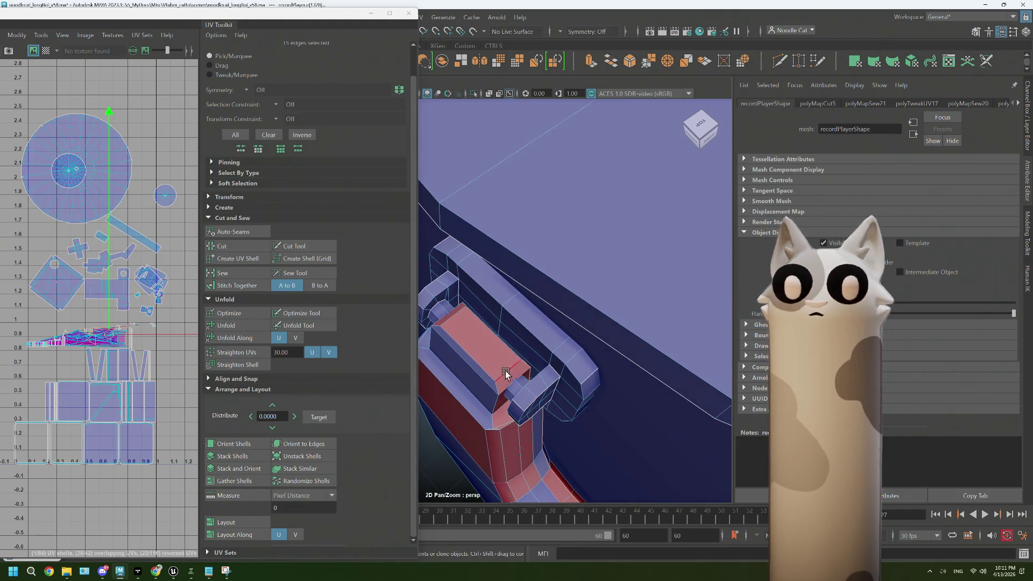
pyautogui.click(500, 344)
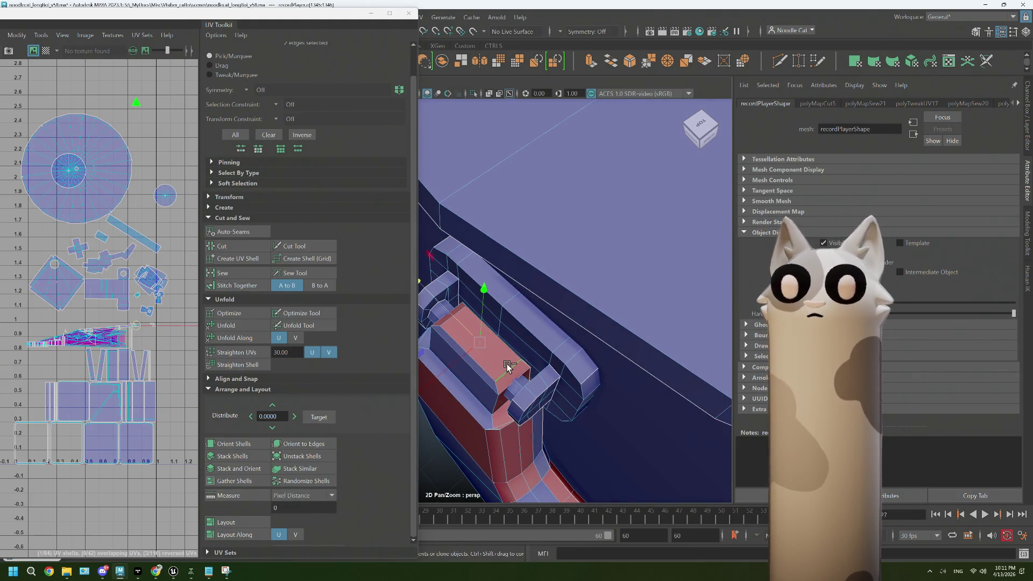
pyautogui.click(488, 369)
pyautogui.moveTo(489, 369); pyautogui.dragTo(592, 383)
pyautogui.click(569, 369)
pyautogui.click(485, 388)
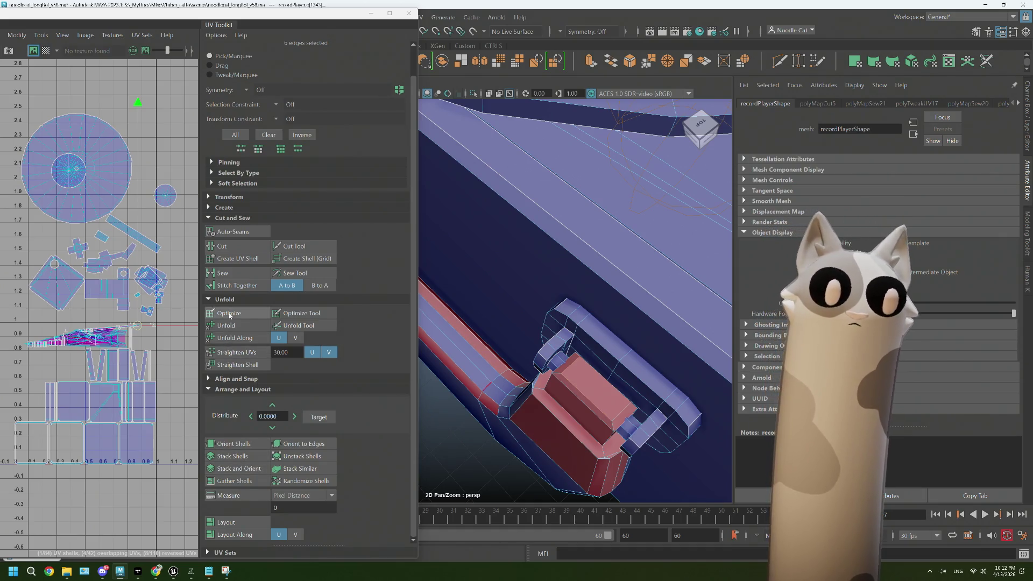
pyautogui.click(218, 273)
# Optimize the resulting UV shell and return to object selection
pyautogui.moveTo(571, 262); pyautogui.dragTo(622, 296)
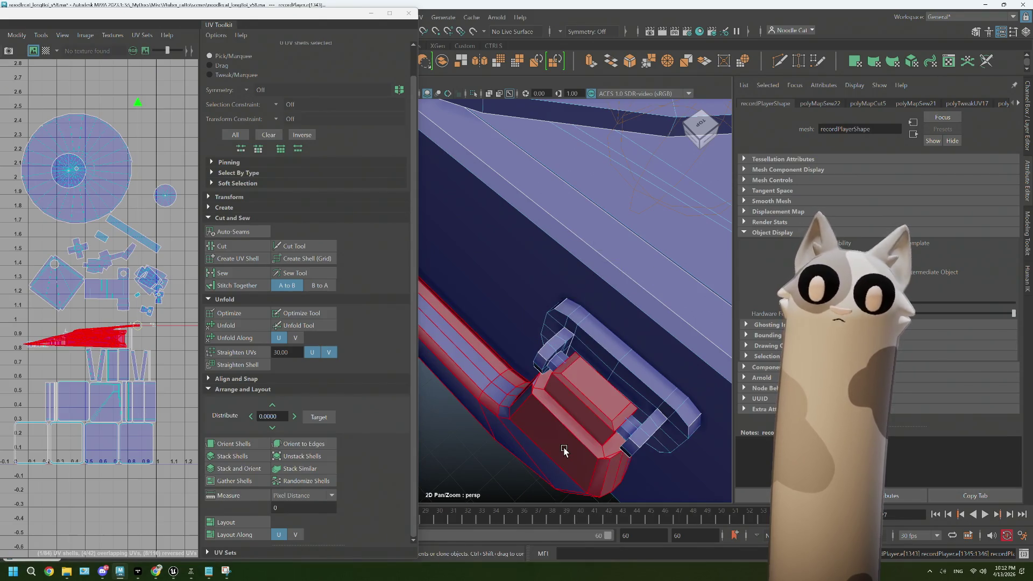
pyautogui.click(239, 317)
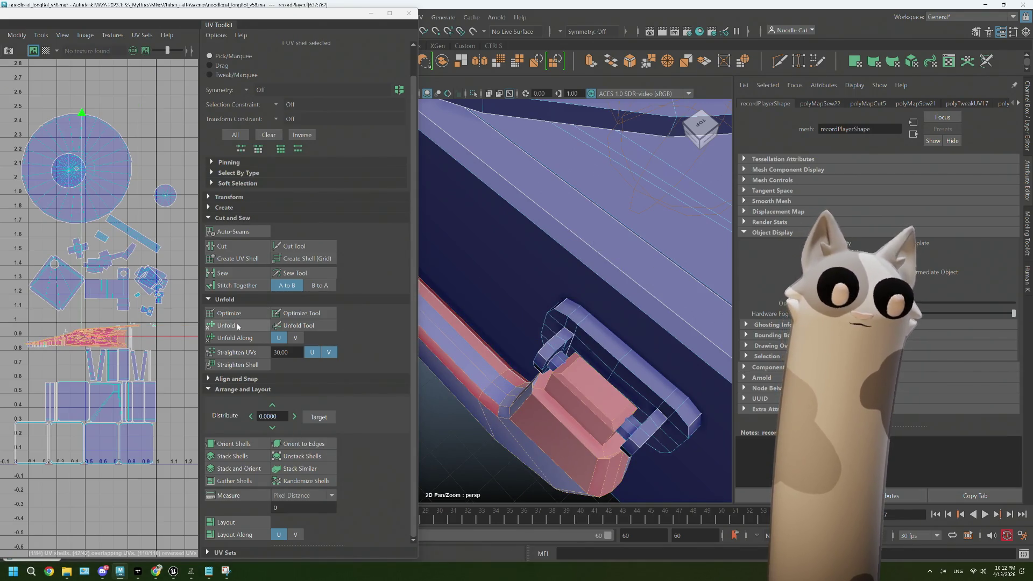
pyautogui.moveTo(524, 421); pyautogui.dragTo(597, 350)
pyautogui.press('F8')
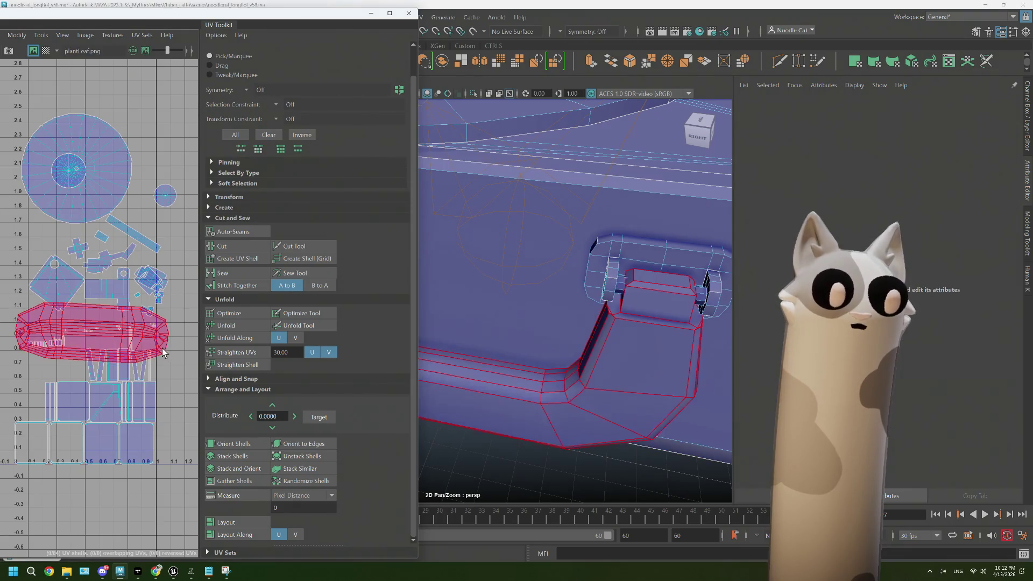
# Cut the case shell's UVs along the vertical handle-bracket edge
pyautogui.click(163, 348)
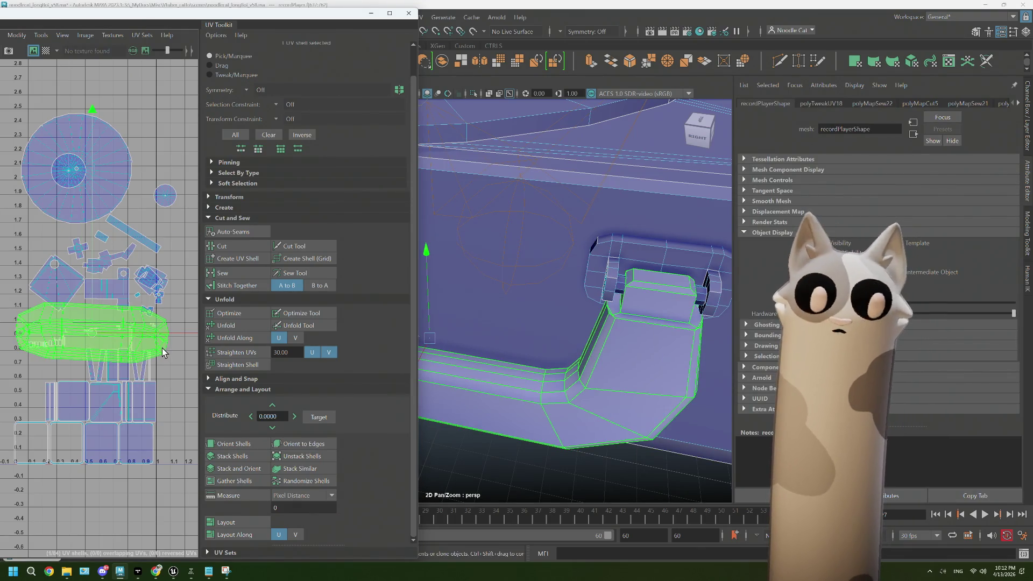
pyautogui.scroll(3)
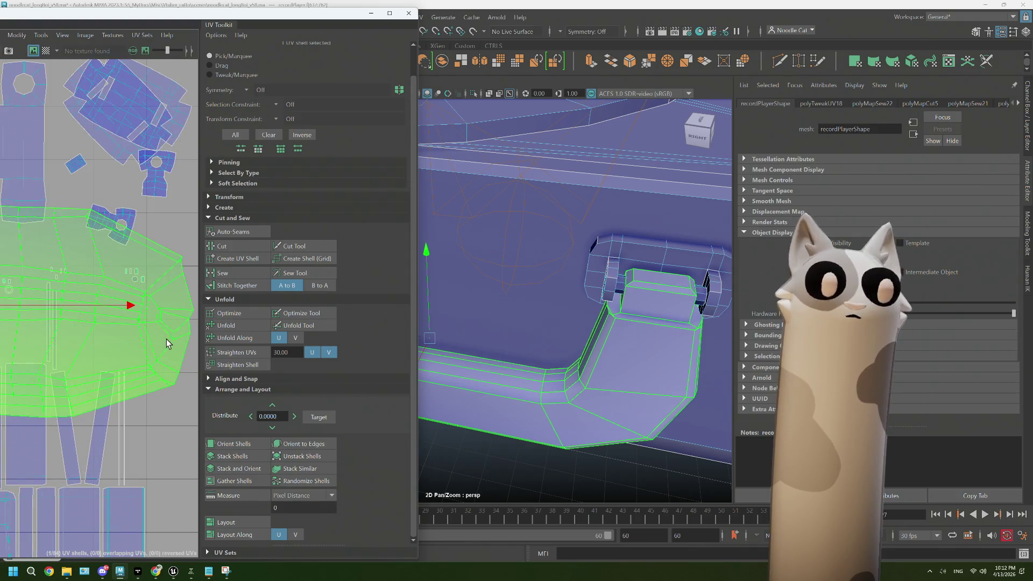
pyautogui.rightClick(170, 325)
pyautogui.click(160, 300)
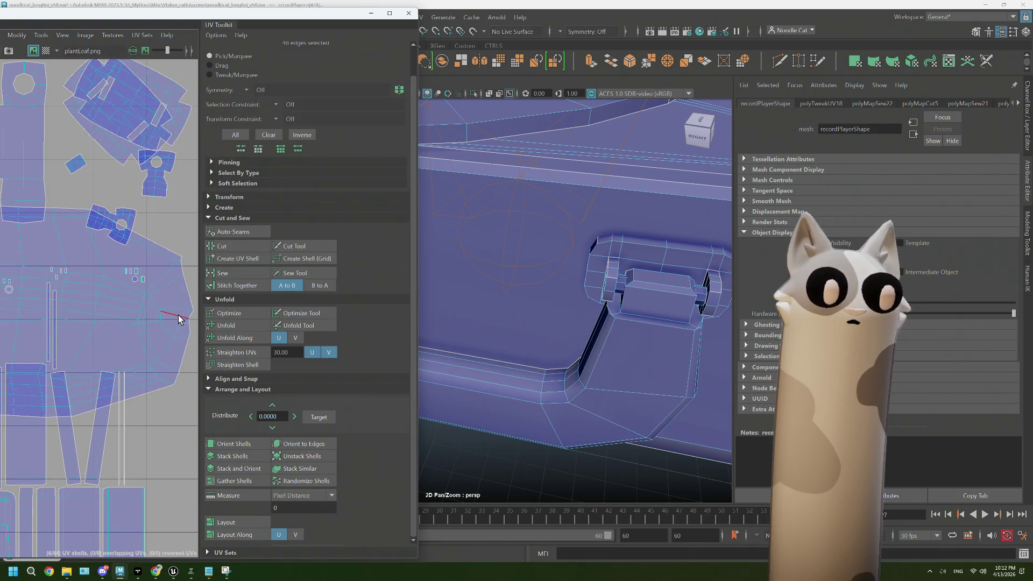
pyautogui.press('f')
pyautogui.scroll(-3)
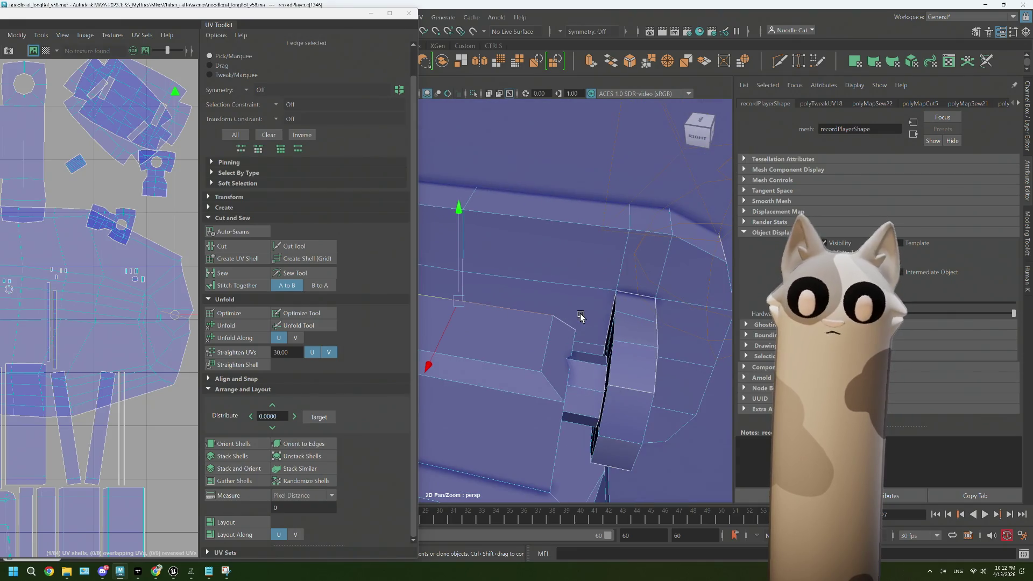
pyautogui.moveTo(626, 337); pyautogui.dragTo(626, 345)
pyautogui.click(626, 360)
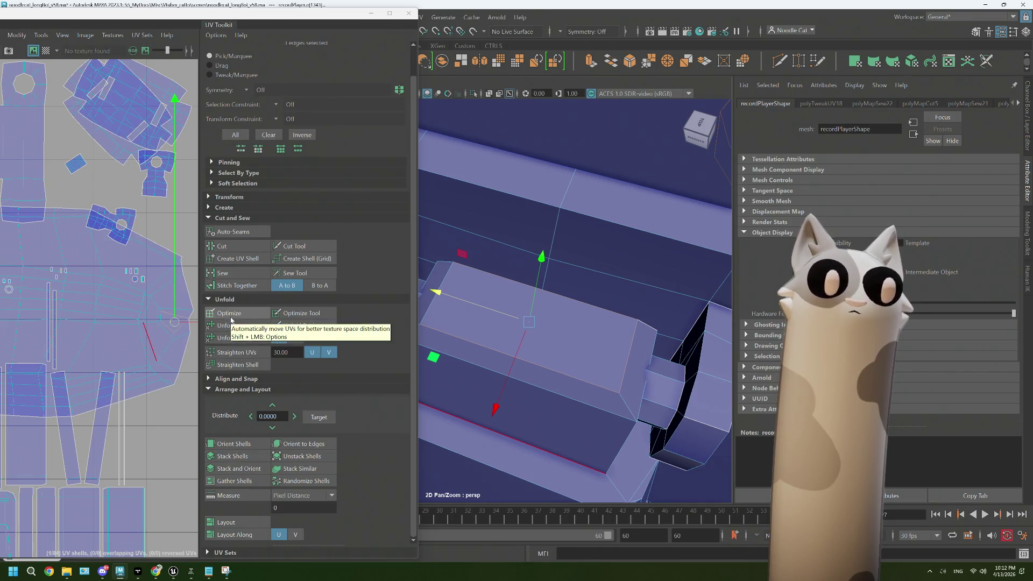
pyautogui.click(233, 251)
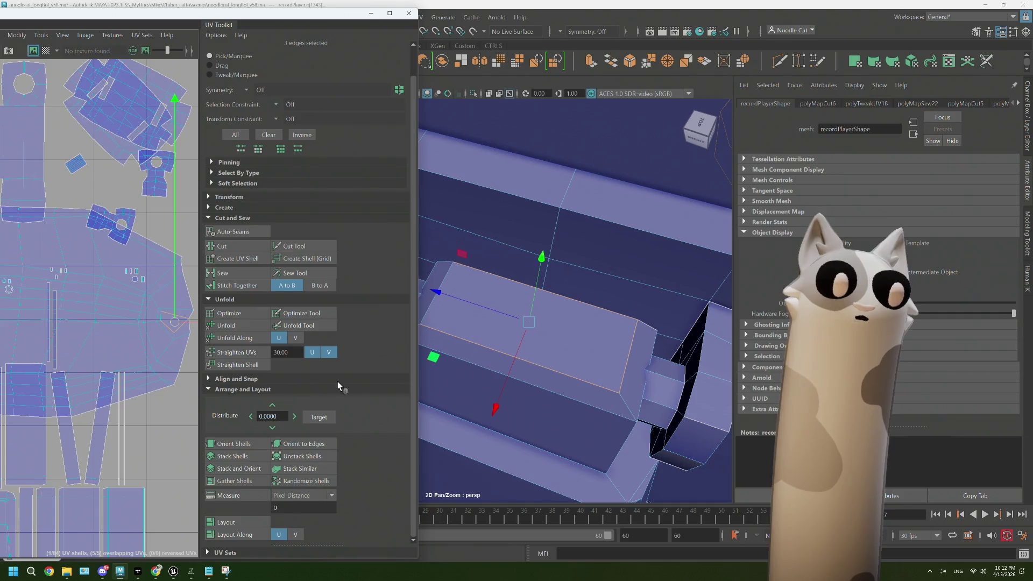
# Cut one more UV seam along a single edge of the handle bracket
pyautogui.scroll(3)
pyautogui.moveTo(512, 341); pyautogui.dragTo(567, 336)
pyautogui.click(641, 358)
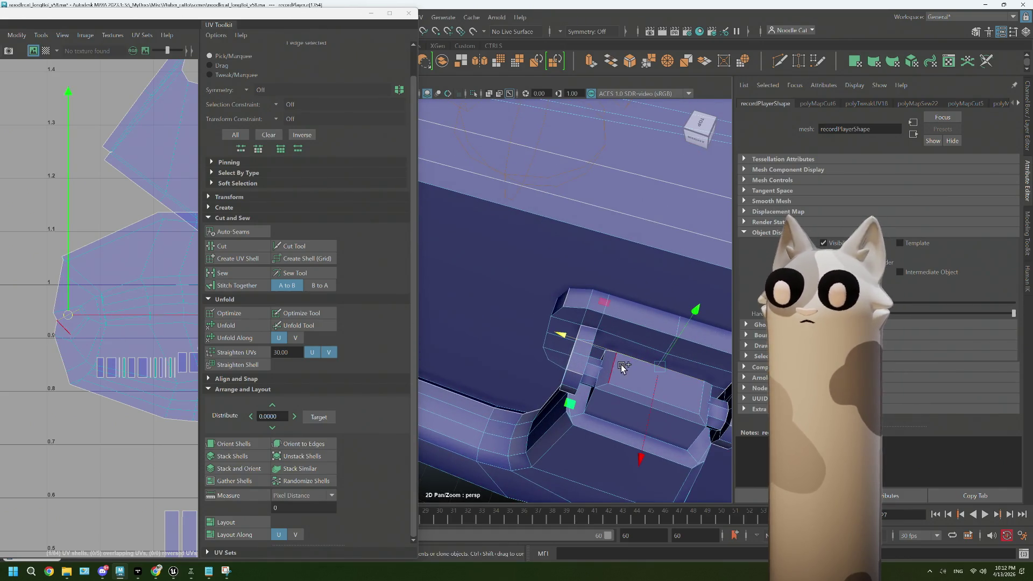
pyautogui.click(225, 246)
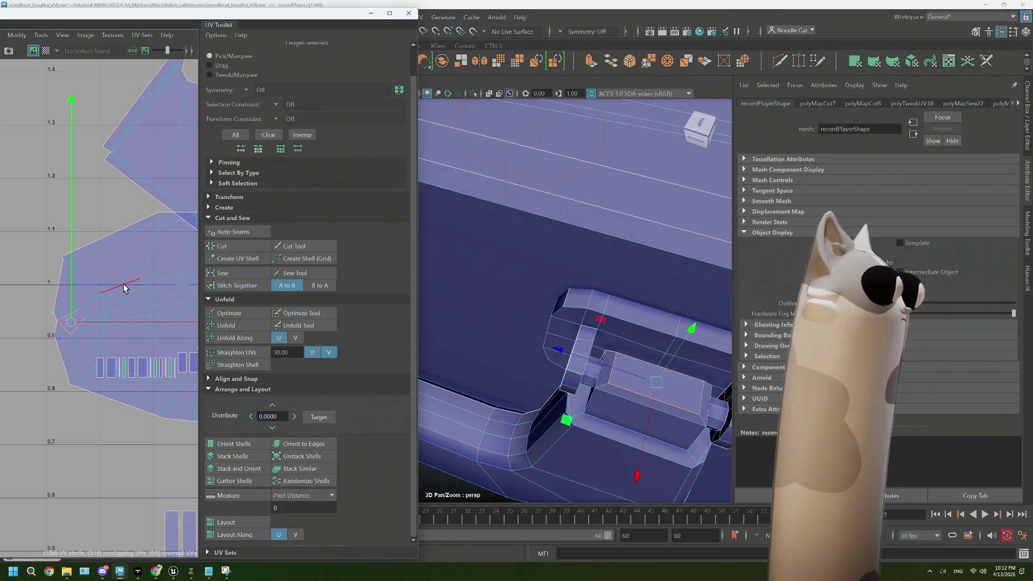
# Unfold the whole case shell into a long flat strip
pyautogui.moveTo(123, 285); pyautogui.dragTo(120, 305)
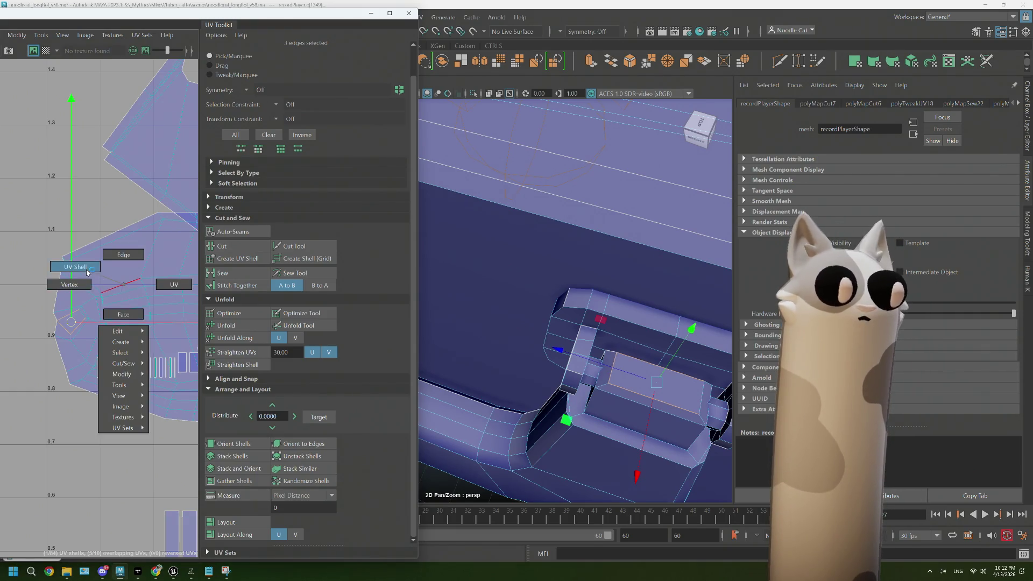
pyautogui.moveTo(87, 272); pyautogui.dragTo(87, 272)
pyautogui.click(127, 294)
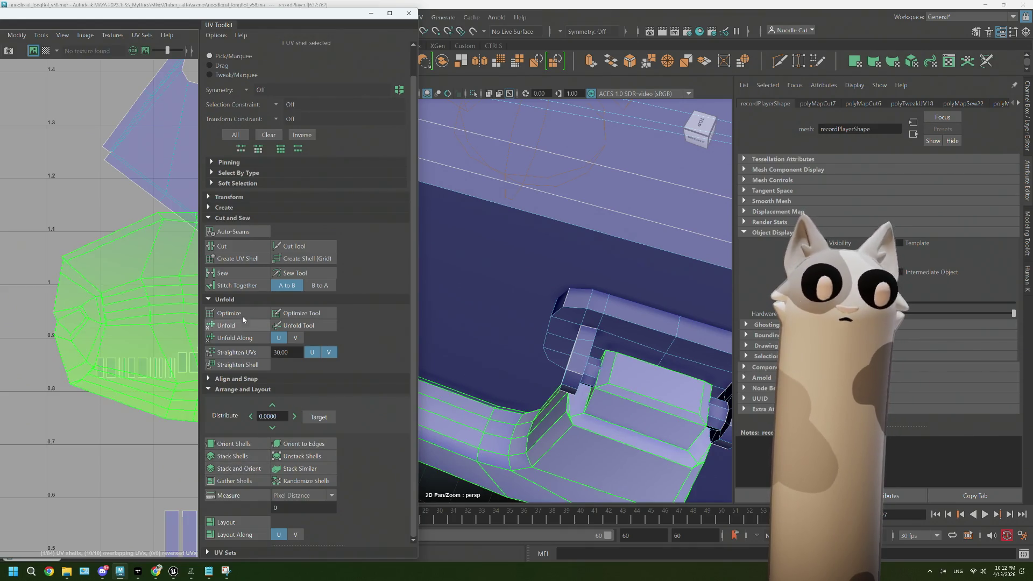
pyautogui.click(243, 326)
pyautogui.scroll(-3)
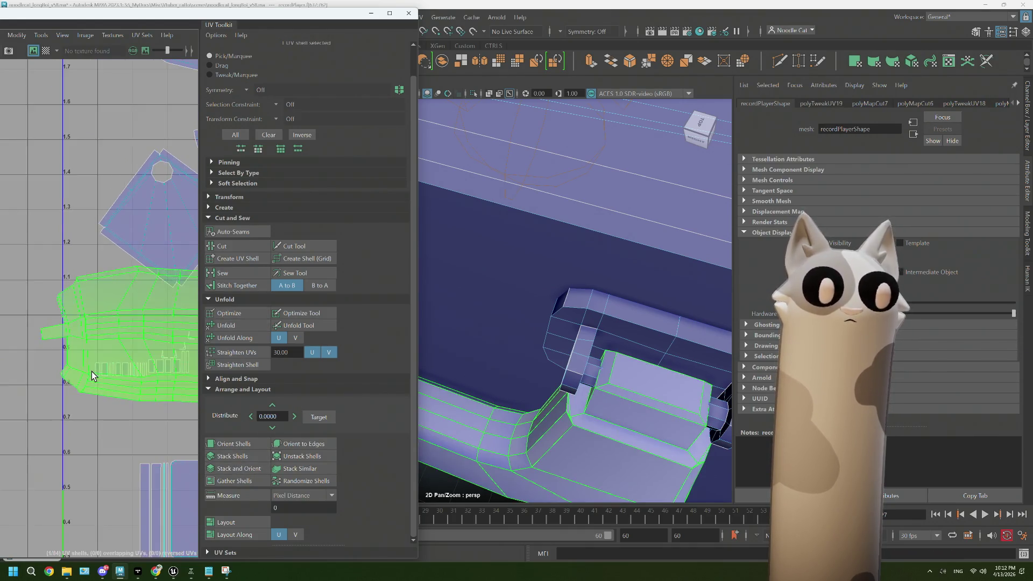
pyautogui.moveTo(98, 372); pyautogui.dragTo(64, 355)
pyautogui.click(117, 370)
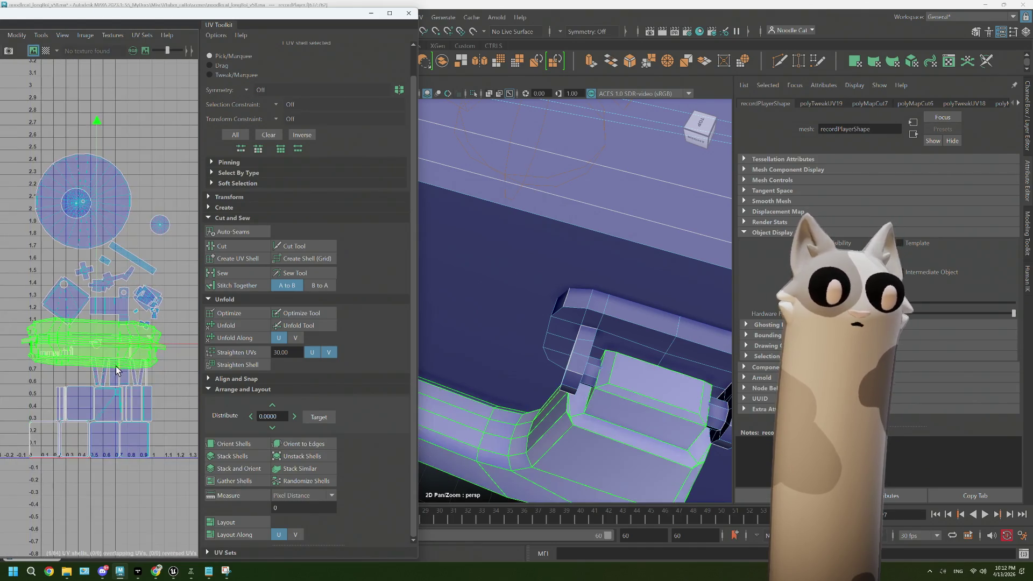
# Inspect the case floor, platter, knob and rim shells by selecting each in the viewport
pyautogui.scroll(-3)
pyautogui.moveTo(592, 387); pyautogui.dragTo(623, 359)
pyautogui.scroll(-3)
pyautogui.scroll(3)
pyautogui.scroll(-3)
pyautogui.click(613, 364)
pyautogui.click(556, 329)
pyautogui.click(568, 350)
pyautogui.click(571, 301)
pyautogui.click(498, 329)
pyautogui.click(605, 344)
pyautogui.click(597, 335)
pyautogui.click(547, 392)
pyautogui.moveTo(547, 392); pyautogui.dragTo(570, 385)
pyautogui.click(570, 385)
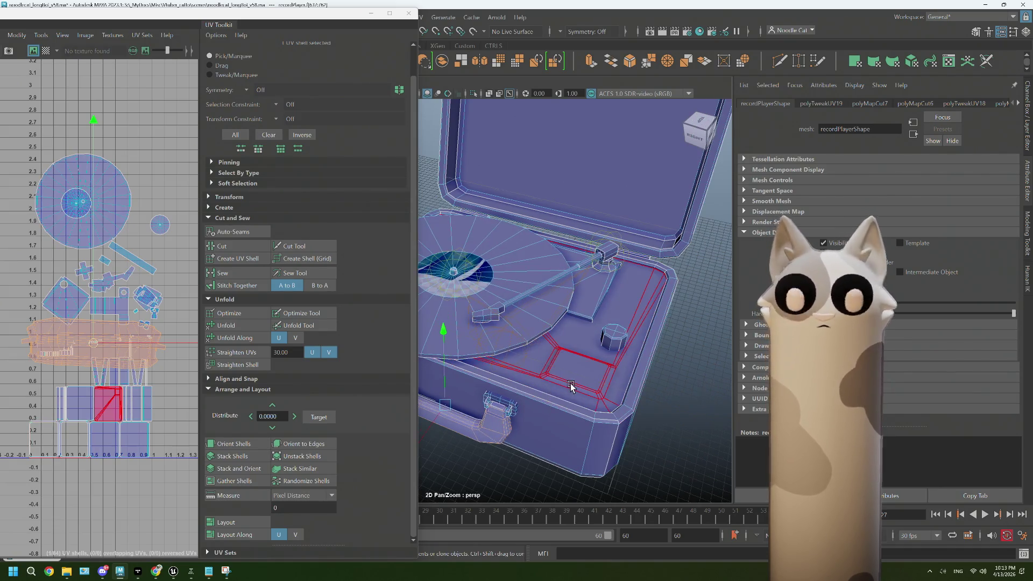
pyautogui.click(527, 333)
pyautogui.scroll(-3)
# Move the long case shell up above the rest of the UV layout
pyautogui.click(97, 348)
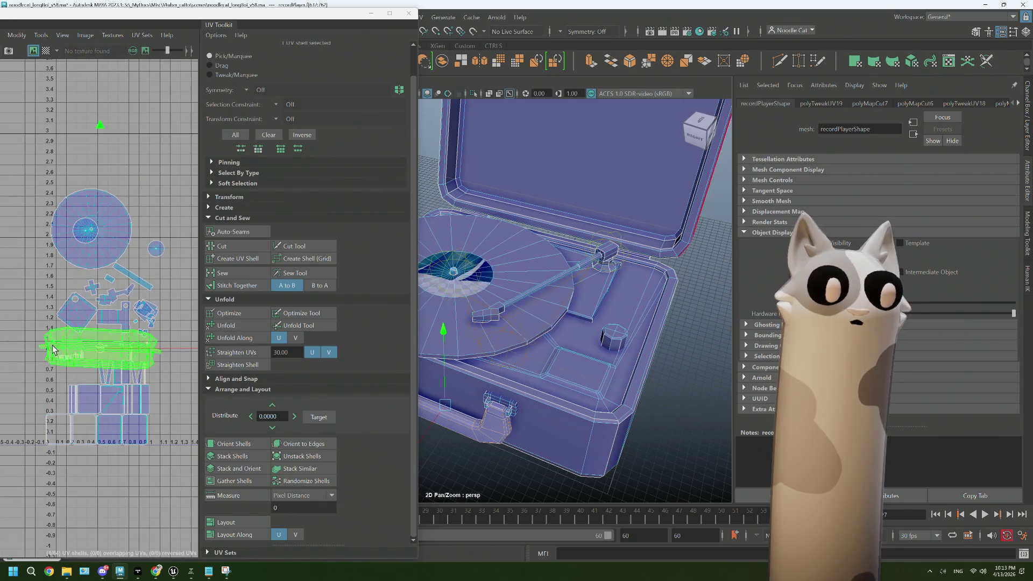
pyautogui.moveTo(97, 348); pyautogui.dragTo(154, 189)
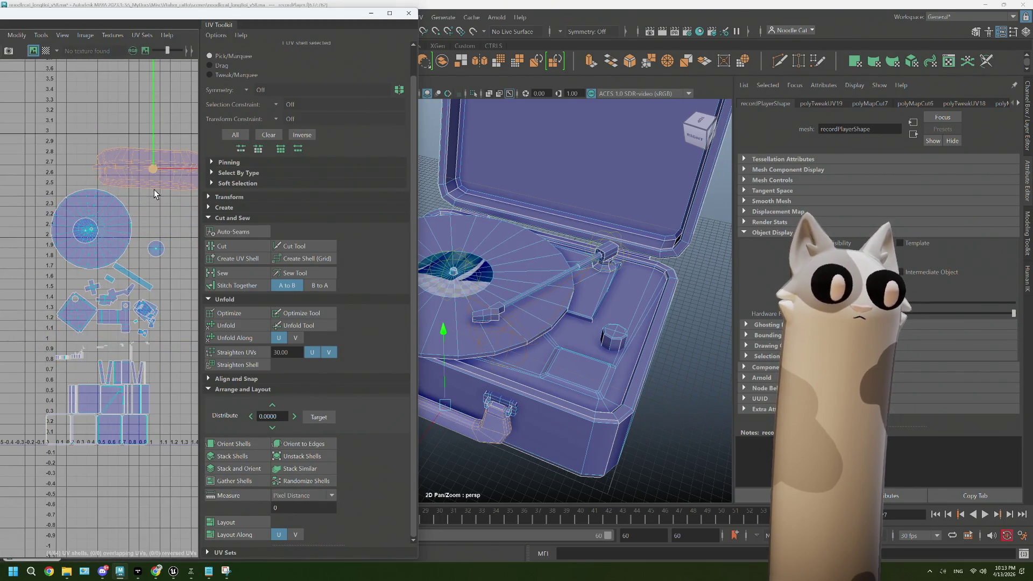
pyautogui.scroll(3)
pyautogui.scroll(3)
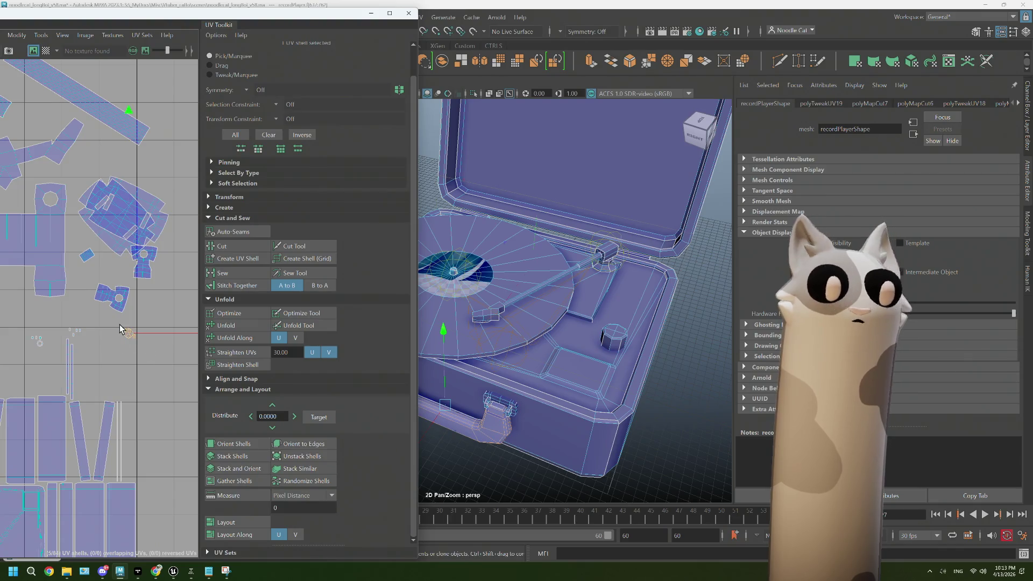
# Inspect the platter's UV shells from a low side view
pyautogui.click(547, 339)
pyautogui.scroll(3)
pyautogui.scroll(-3)
pyautogui.moveTo(565, 341); pyautogui.dragTo(569, 384)
pyautogui.scroll(3)
pyautogui.scroll(3)
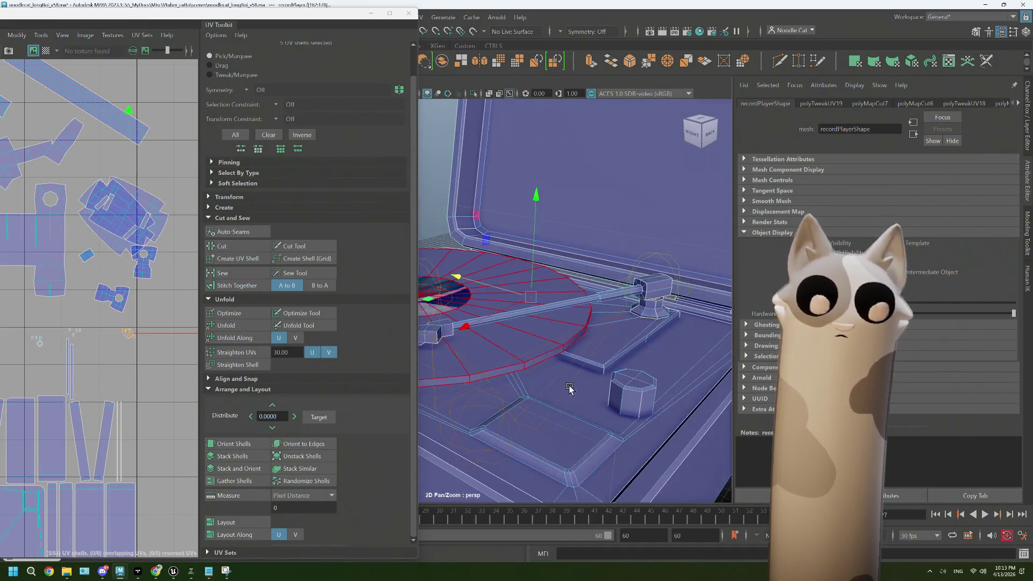
pyautogui.scroll(3)
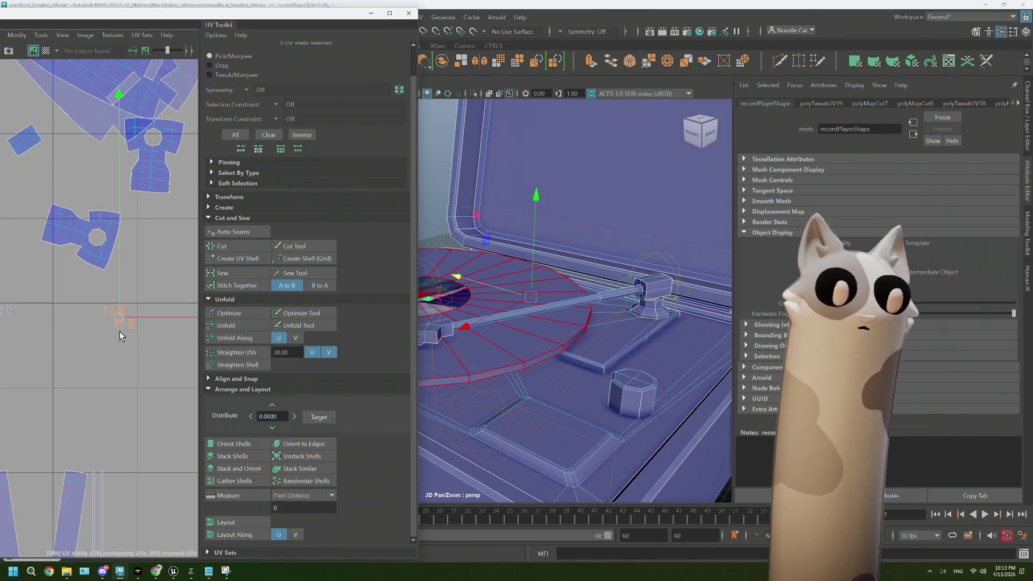
pyautogui.click(115, 325)
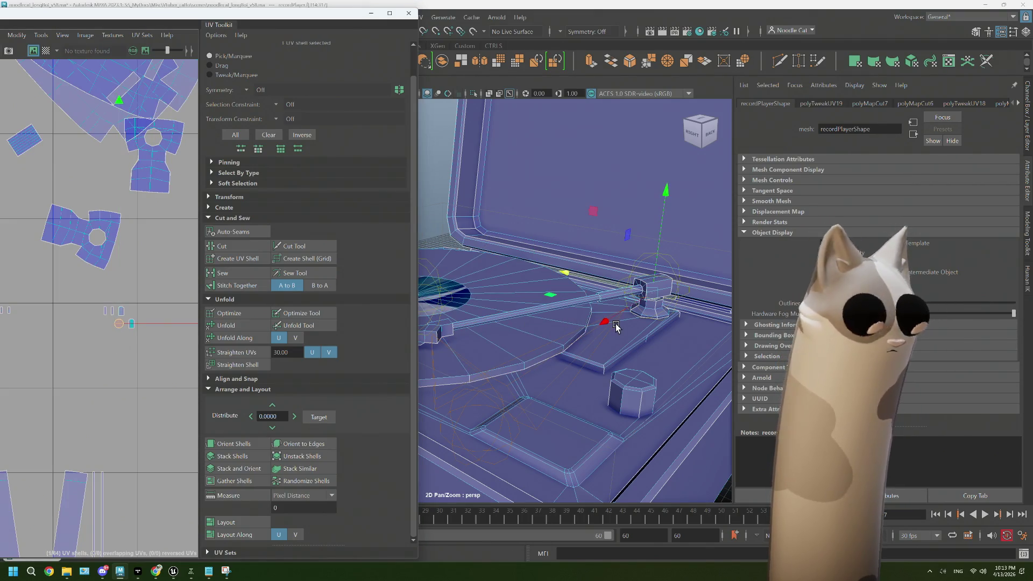
pyautogui.scroll(3)
# Switch to Edge mode and select an edge on the tonearm base
pyautogui.moveTo(618, 330); pyautogui.dragTo(543, 358)
pyautogui.scroll(-3)
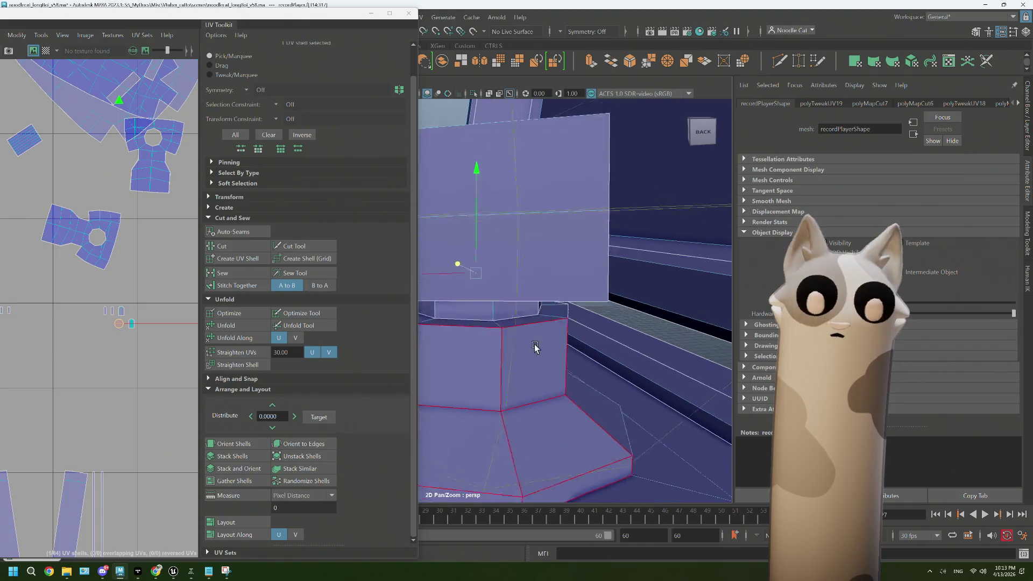
pyautogui.moveTo(525, 267); pyautogui.dragTo(525, 232)
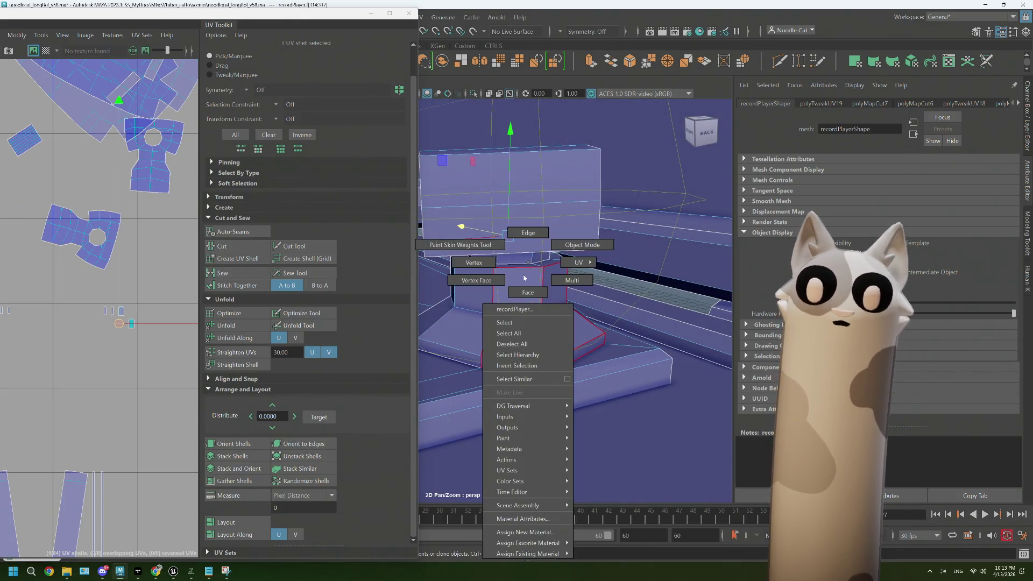
pyautogui.moveTo(533, 279); pyautogui.dragTo(530, 257)
pyautogui.click(496, 256)
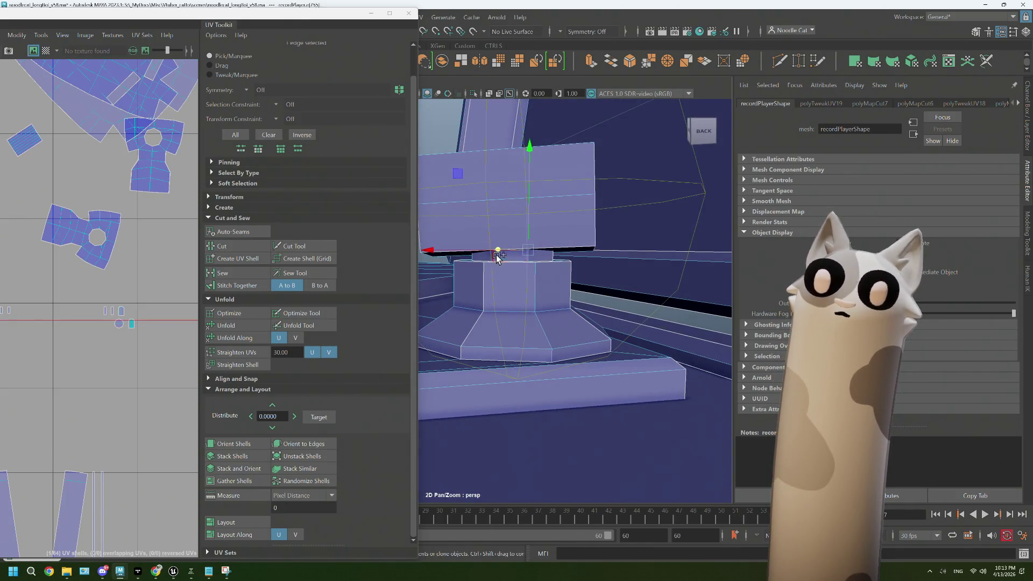
# Sew the UVs along the edge loops around the base and the rim just below it
pyautogui.doubleClick(495, 256)
pyautogui.doubleClick(496, 257)
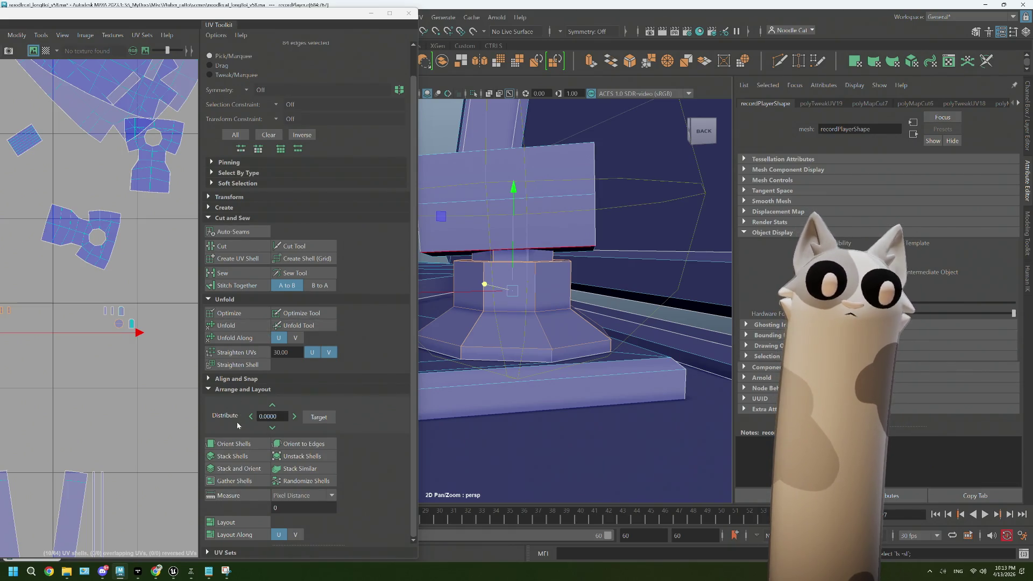
pyautogui.click(228, 276)
pyautogui.moveTo(484, 344); pyautogui.dragTo(446, 336)
# Select four seam edges running up the column of the plinth's raised section
pyautogui.click(546, 411)
pyautogui.click(519, 301)
pyautogui.click(538, 261)
pyautogui.click(505, 253)
pyautogui.scroll(3)
pyautogui.moveTo(511, 245); pyautogui.dragTo(661, 274)
pyautogui.scroll(3)
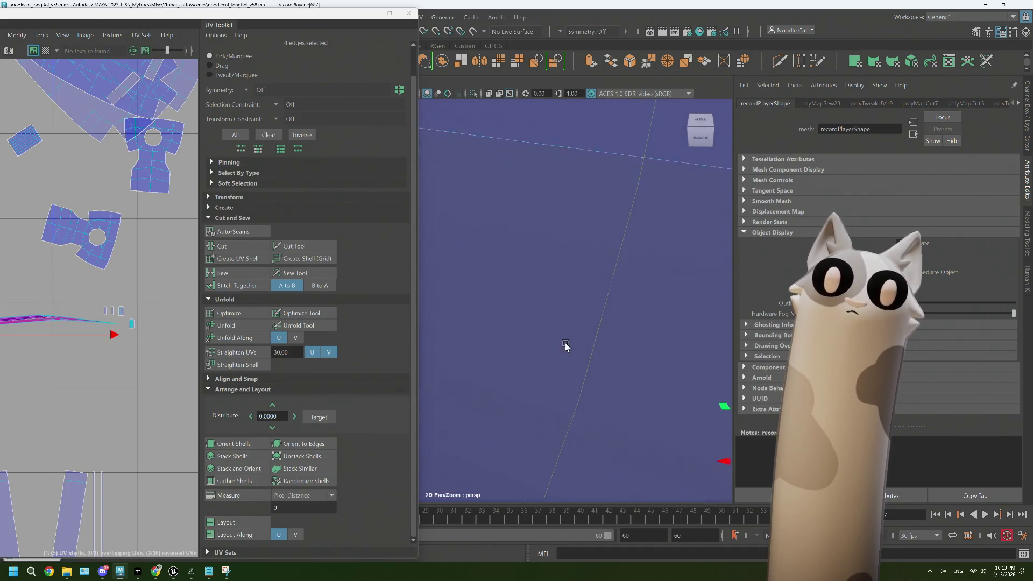
pyautogui.scroll(-3)
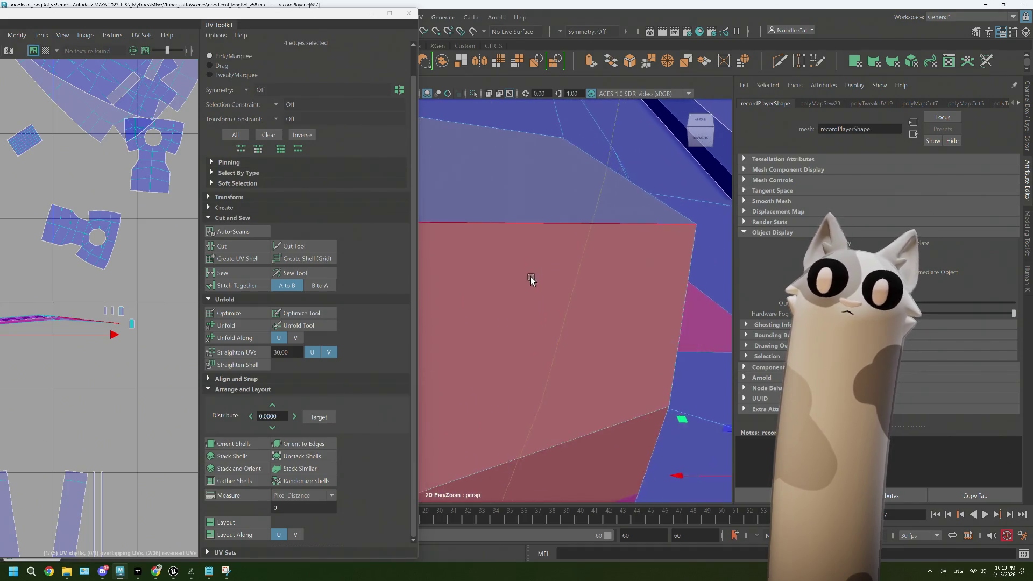
# Bring the back of the plinth into view and add a far-side edge to the seam selection
pyautogui.moveTo(677, 363); pyautogui.dragTo(569, 338)
pyautogui.scroll(3)
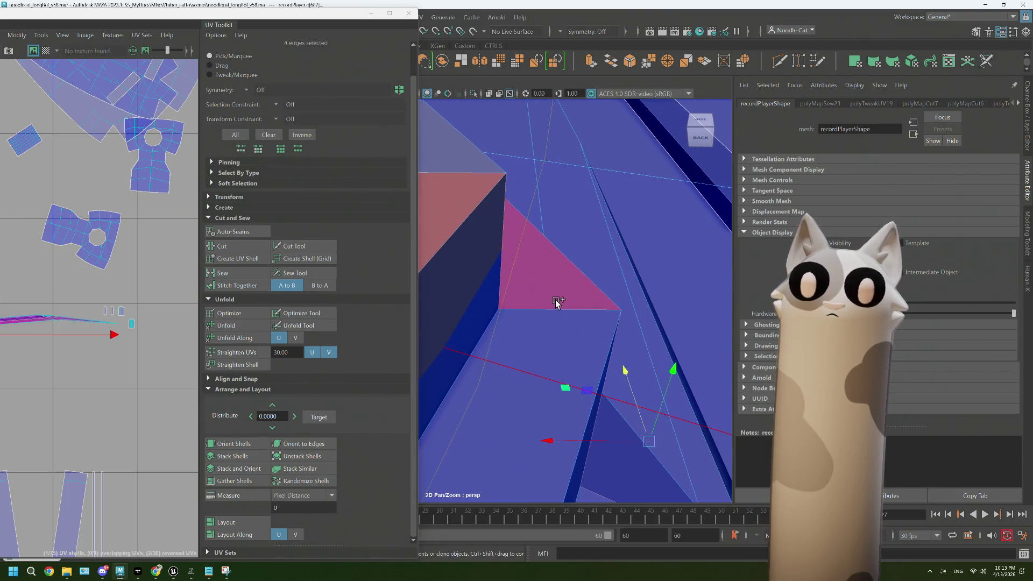
pyautogui.scroll(-3)
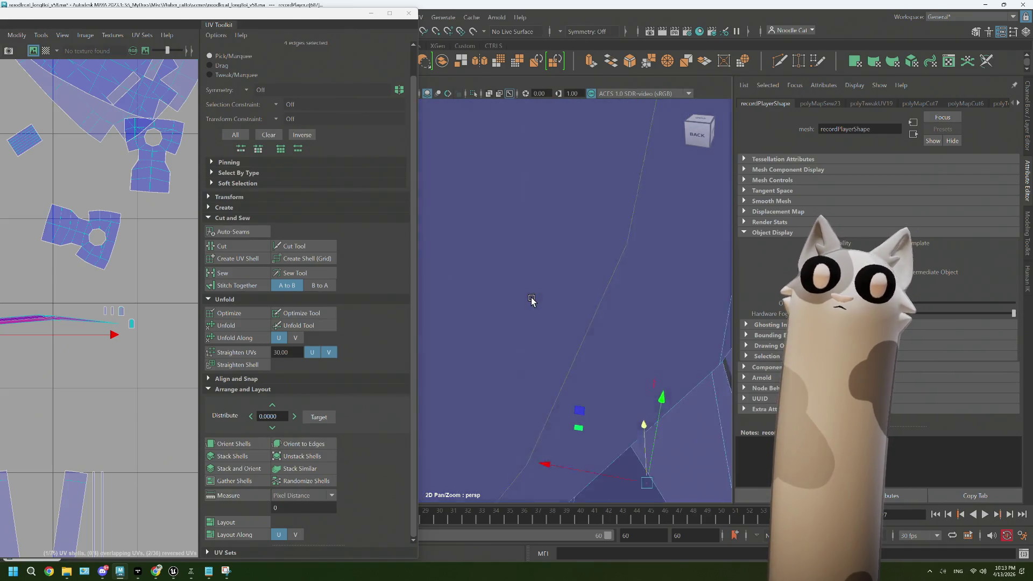
pyautogui.scroll(3)
pyautogui.scroll(-3)
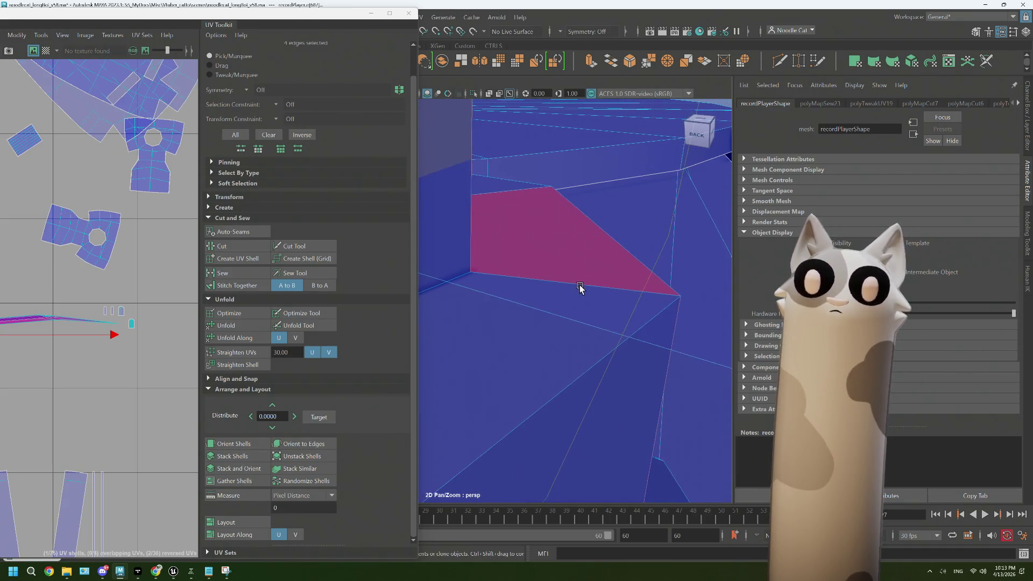
pyautogui.scroll(3)
pyautogui.scroll(-3)
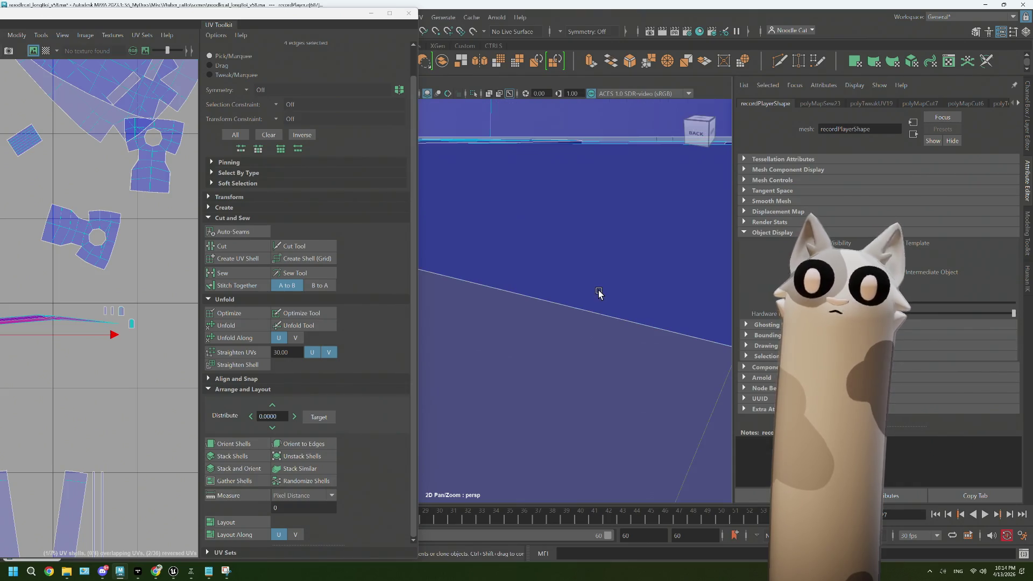
pyautogui.scroll(3)
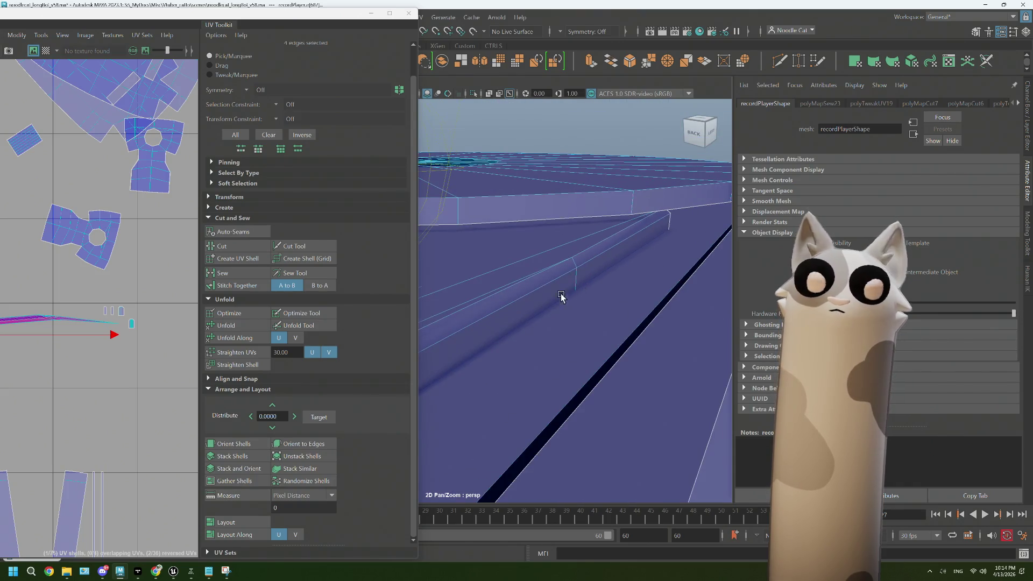
pyautogui.scroll(-3)
pyautogui.scroll(3)
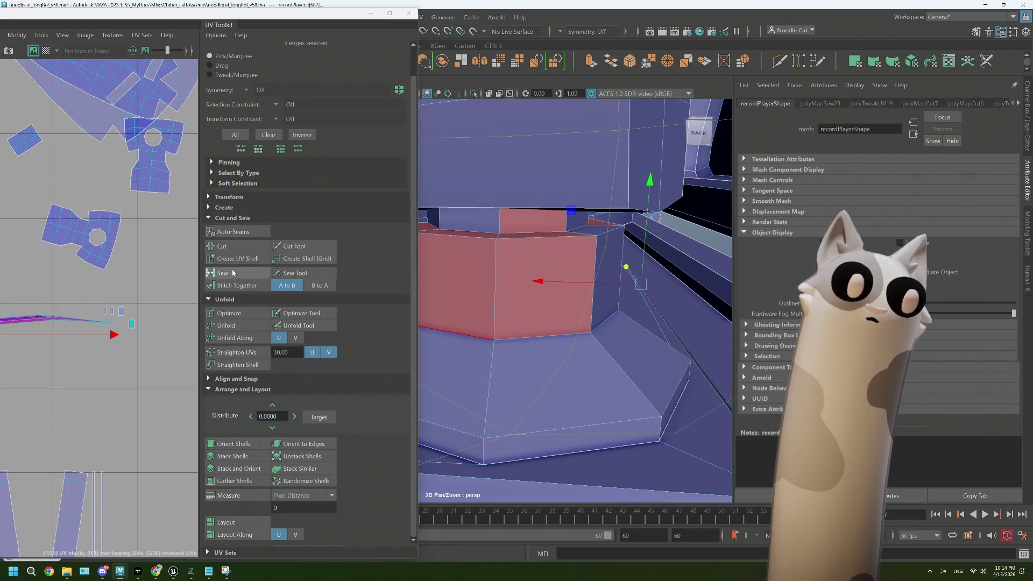
pyautogui.scroll(3)
pyautogui.scroll(-3)
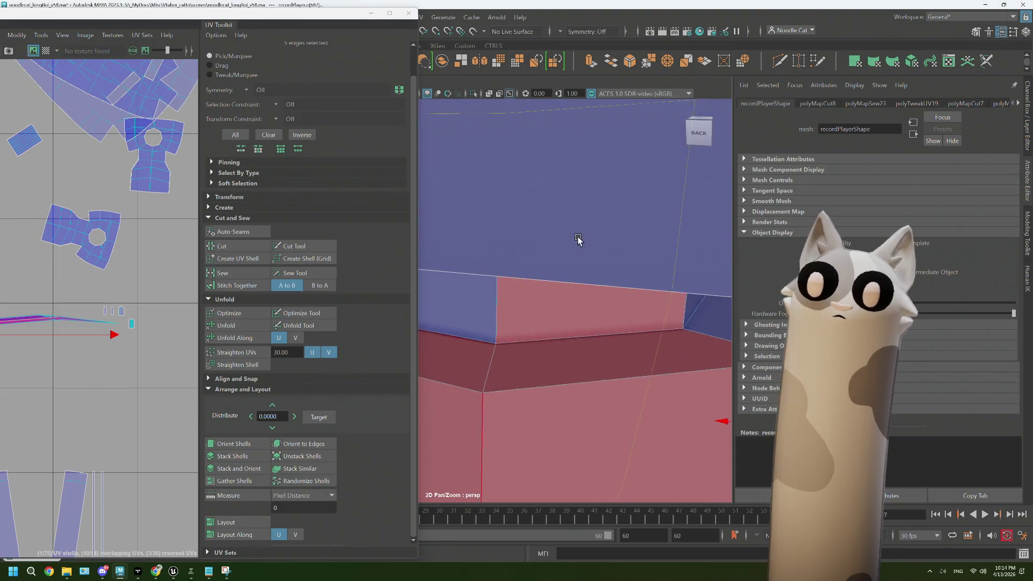
pyautogui.scroll(3)
pyautogui.click(638, 226)
pyautogui.press('f')
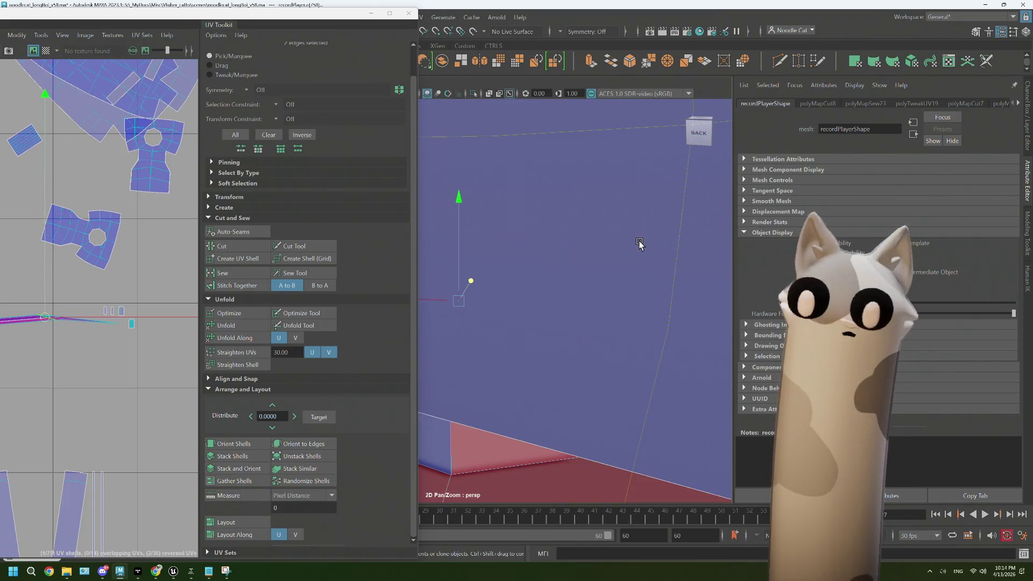
pyautogui.moveTo(612, 259); pyautogui.dragTo(549, 320)
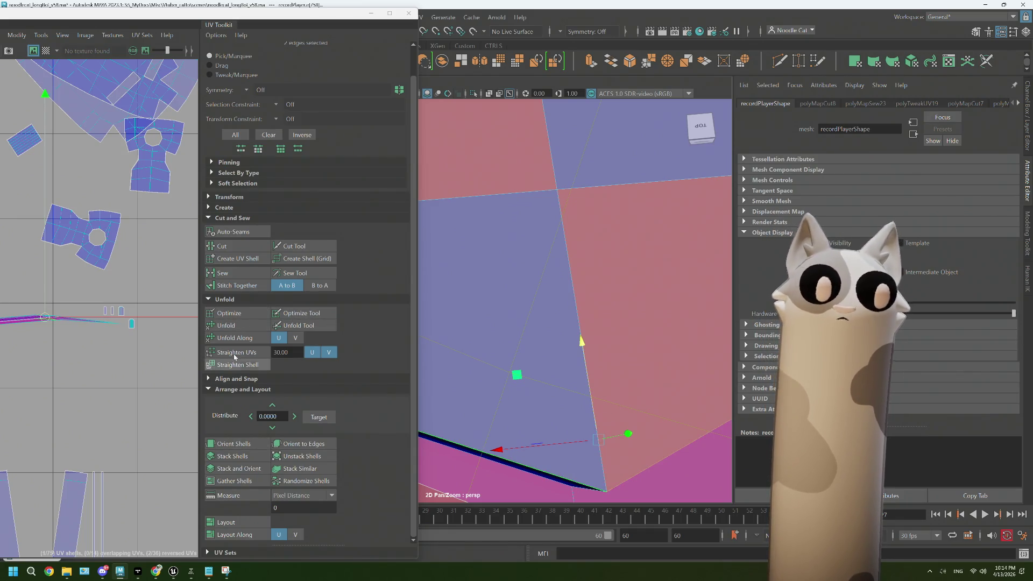
# Cut the plinth's raised section along the selected seam edges and unfold its UV shell
pyautogui.click(222, 246)
pyautogui.moveTo(538, 344); pyautogui.dragTo(585, 263)
pyautogui.moveTo(585, 264); pyautogui.dragTo(622, 245)
pyautogui.click(584, 300)
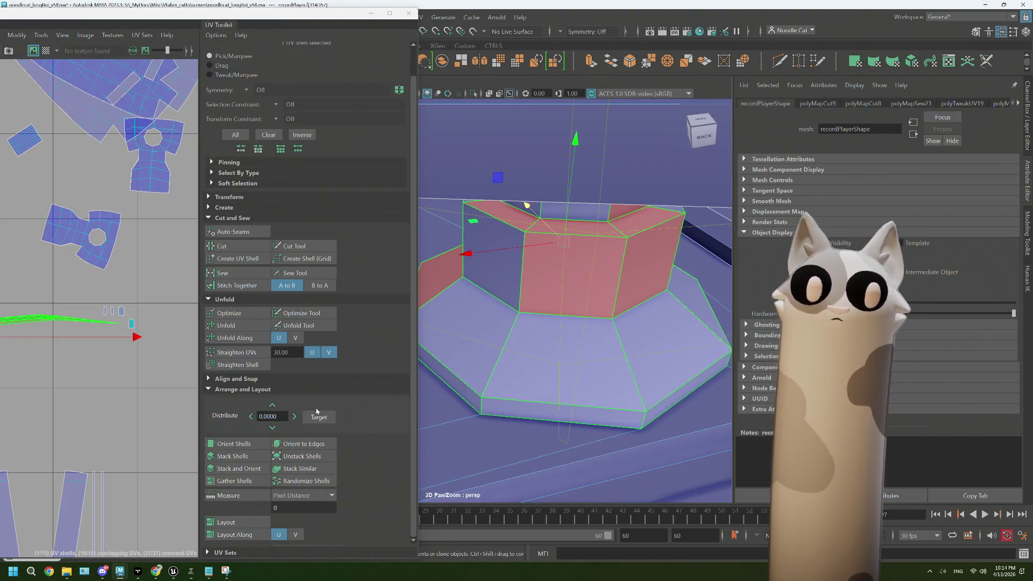
pyautogui.click(219, 334)
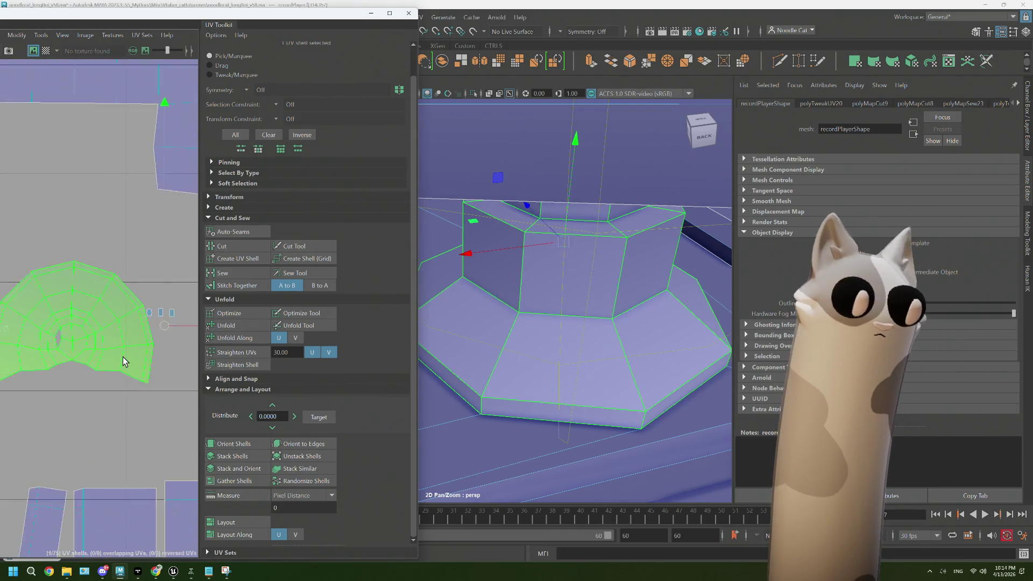
# In the UV Editor, cut the shell along one more edge and unfold it into a curved fan
pyautogui.scroll(-3)
pyautogui.scroll(3)
pyautogui.scroll(3)
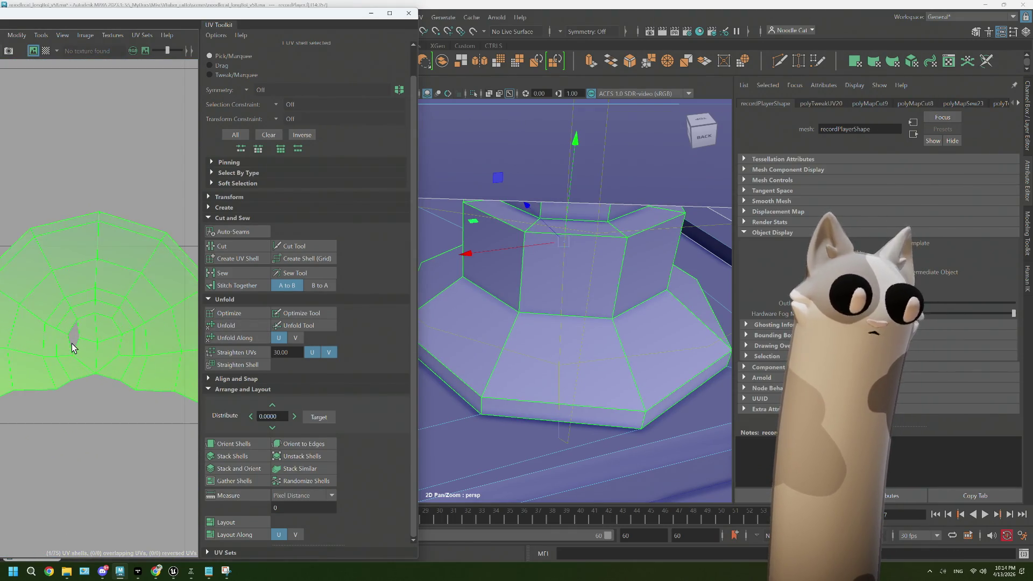
pyautogui.moveTo(85, 326); pyautogui.dragTo(85, 318)
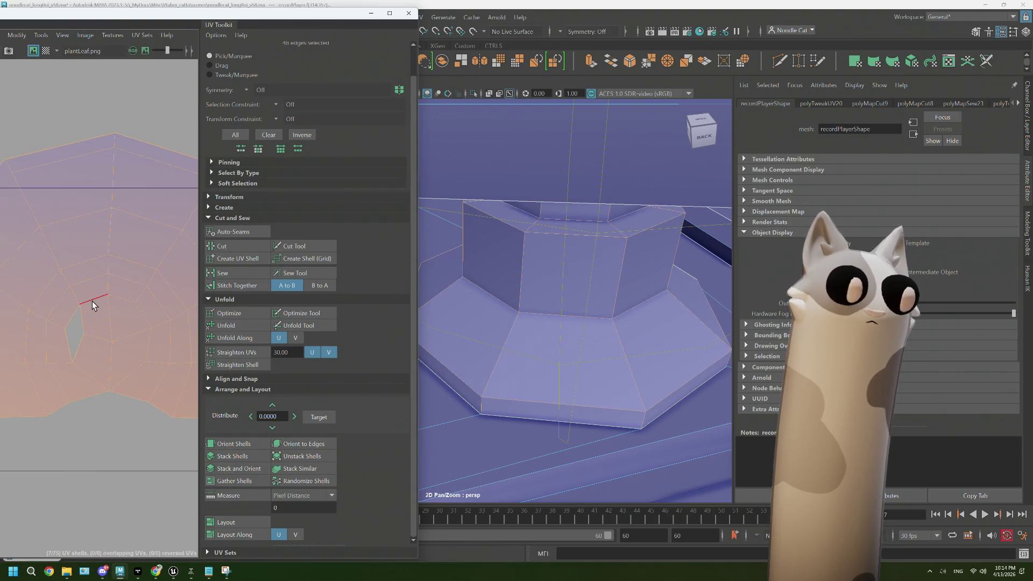
pyautogui.click(89, 369)
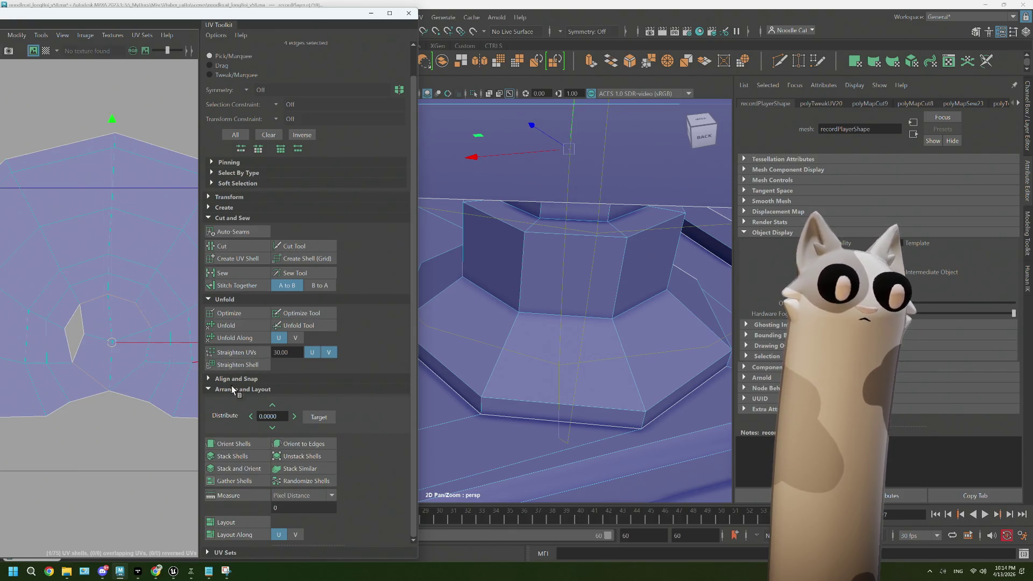
pyautogui.click(235, 252)
pyautogui.moveTo(94, 252); pyautogui.dragTo(56, 230)
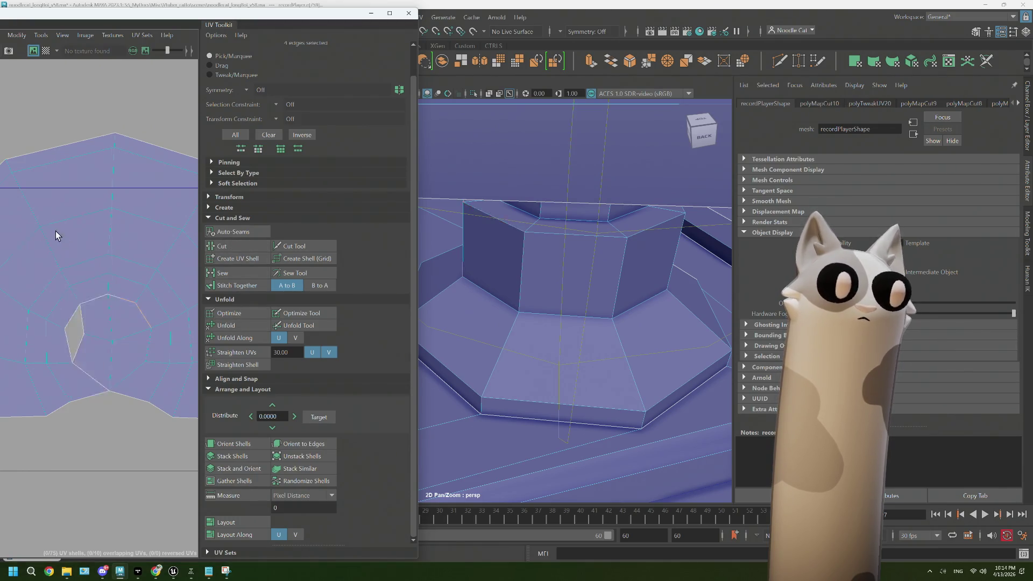
pyautogui.click(164, 292)
pyautogui.click(226, 326)
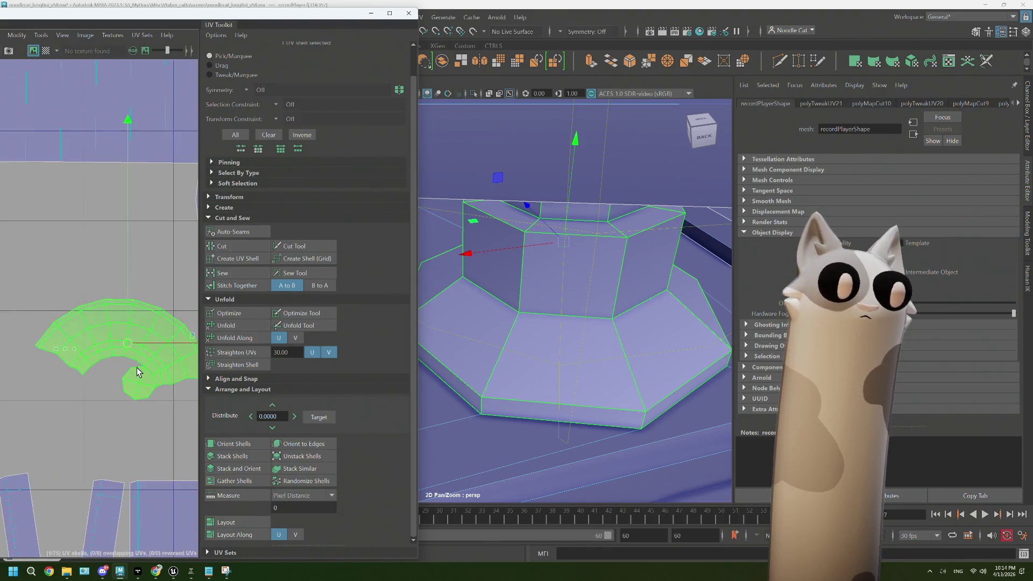
pyautogui.scroll(3)
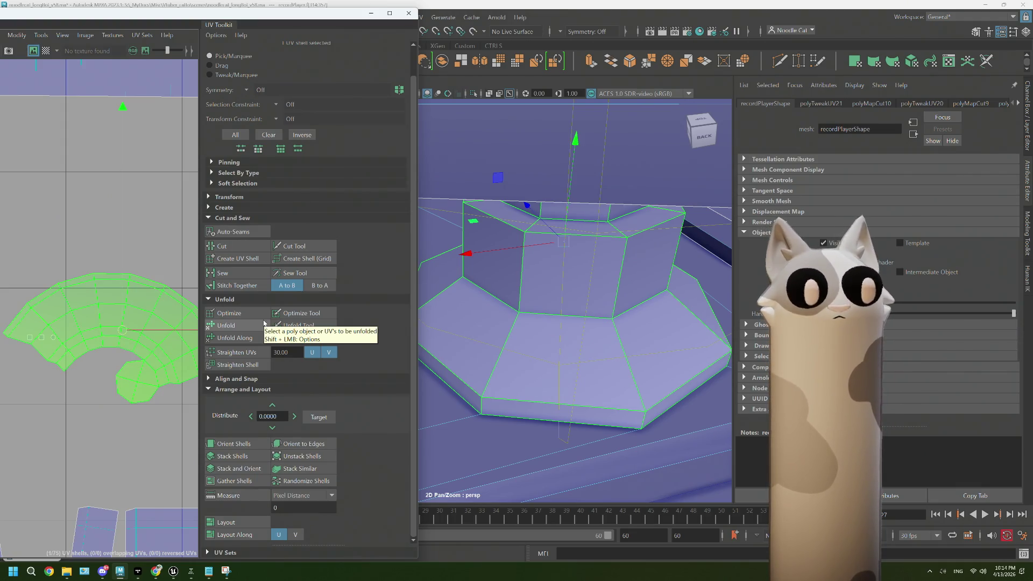
pyautogui.scroll(-3)
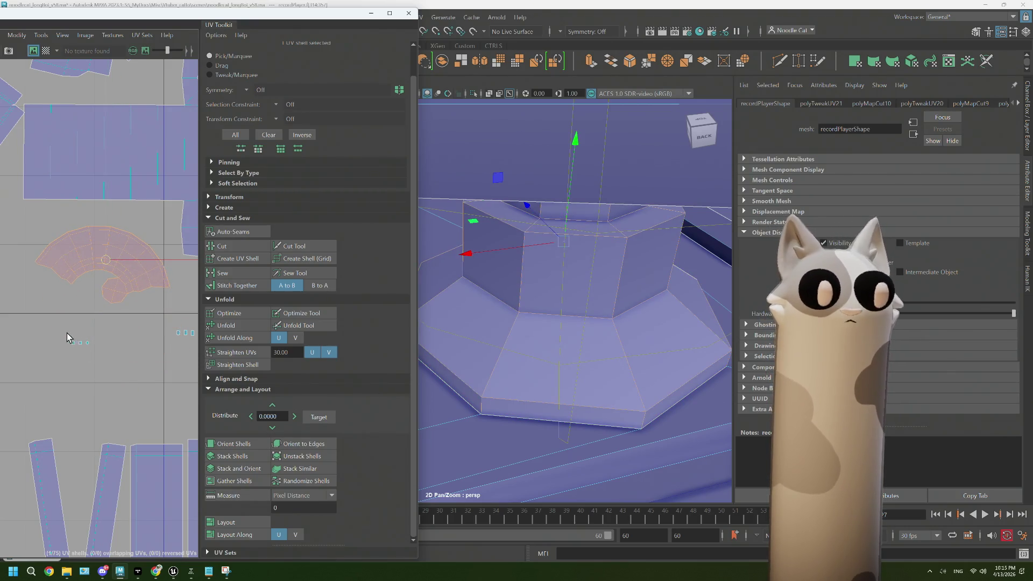
# Look up at the cylinder from below and select an edge on its top plus a vertical side edge
pyautogui.click(75, 349)
pyautogui.press('f')
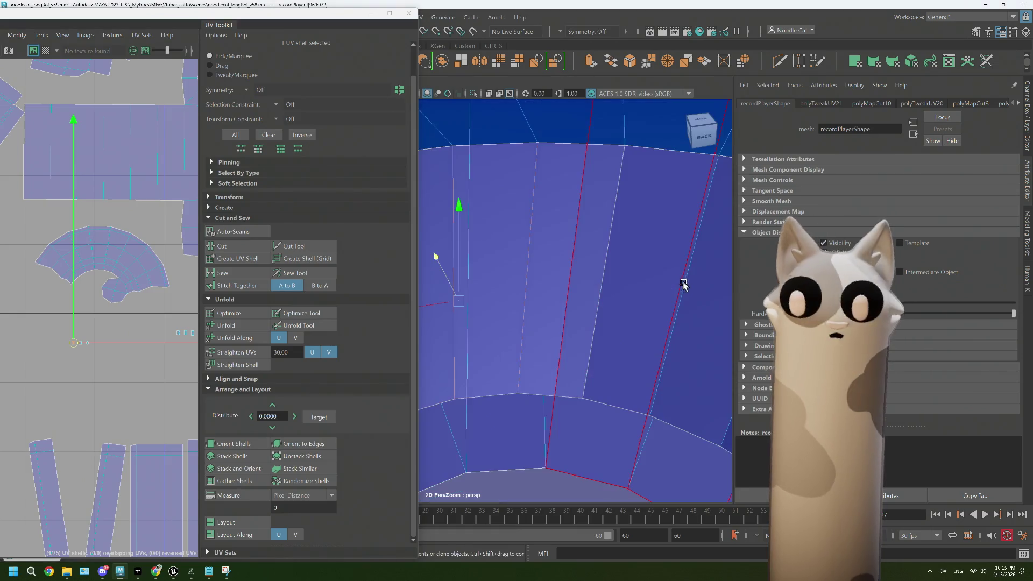
pyautogui.moveTo(618, 314); pyautogui.dragTo(548, 224)
pyautogui.moveTo(548, 218); pyautogui.dragTo(548, 191)
pyautogui.click(574, 242)
pyautogui.moveTo(573, 243); pyautogui.dragTo(560, 254)
pyautogui.click(563, 256)
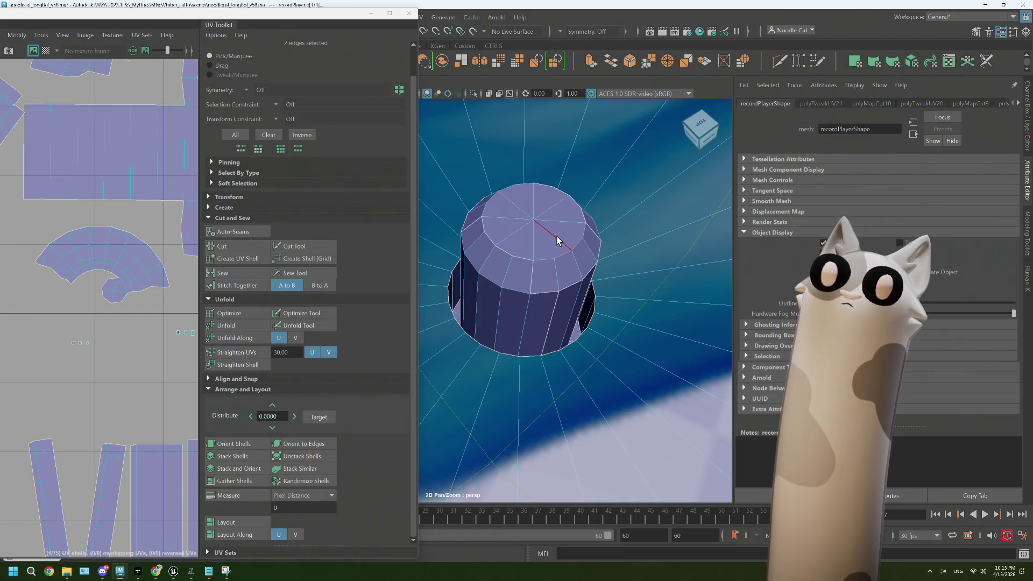
pyautogui.click(521, 242)
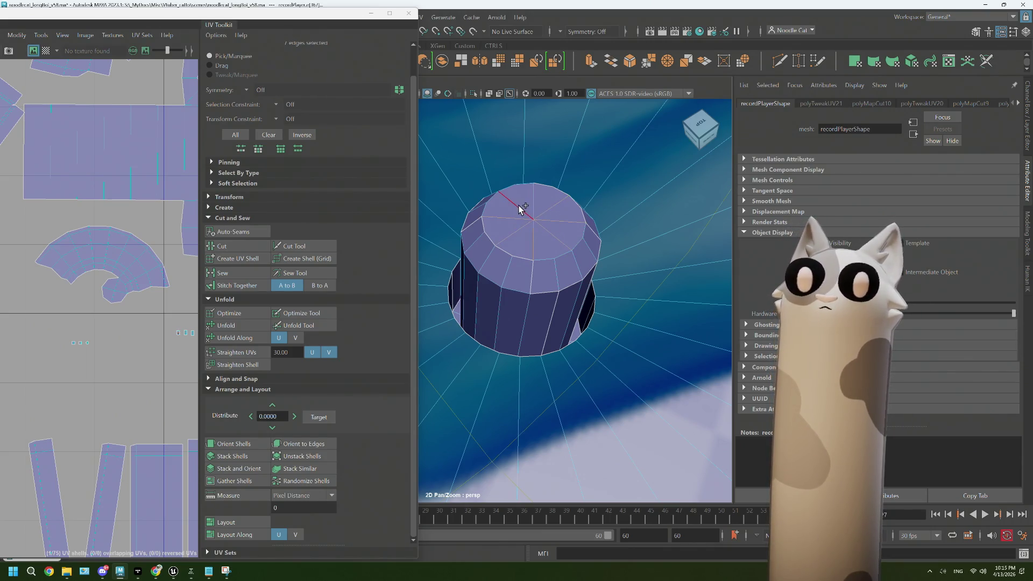
# Try the top rim loop, settle on a single vertical side edge, and sew the selected UV edges
pyautogui.doubleClick(577, 231)
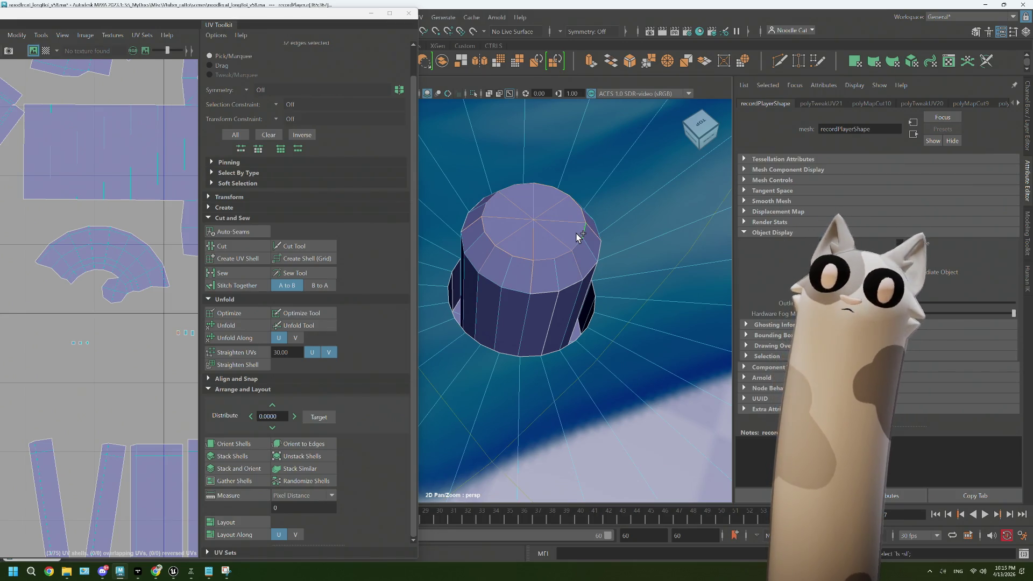
pyautogui.click(549, 272)
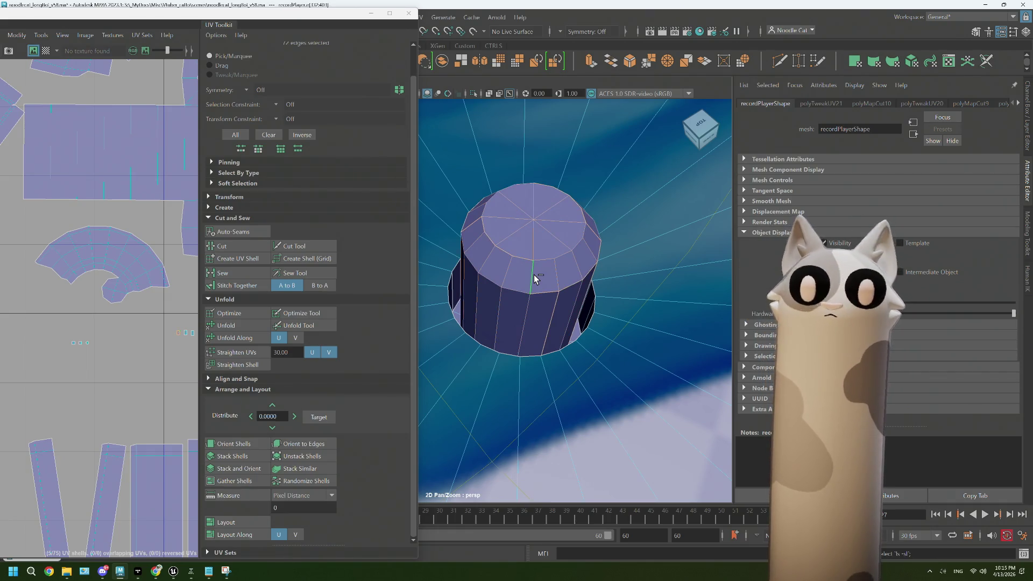
pyautogui.moveTo(569, 320); pyautogui.dragTo(585, 295)
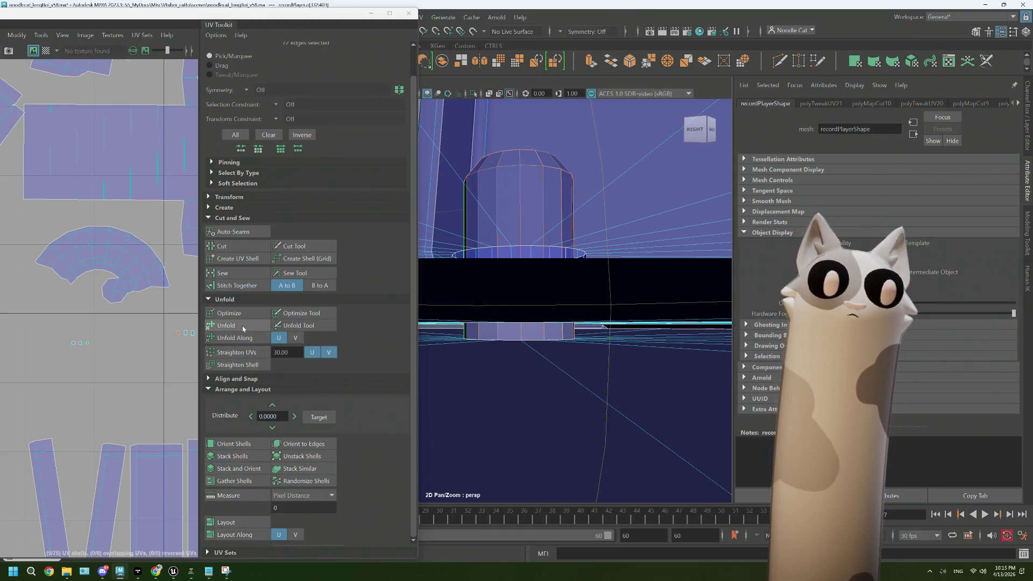
pyautogui.click(222, 273)
# Zoom in on the cylinder and cut its UVs along the selected seam edges
pyautogui.moveTo(610, 350); pyautogui.dragTo(576, 350)
pyautogui.moveTo(576, 350); pyautogui.dragTo(554, 418)
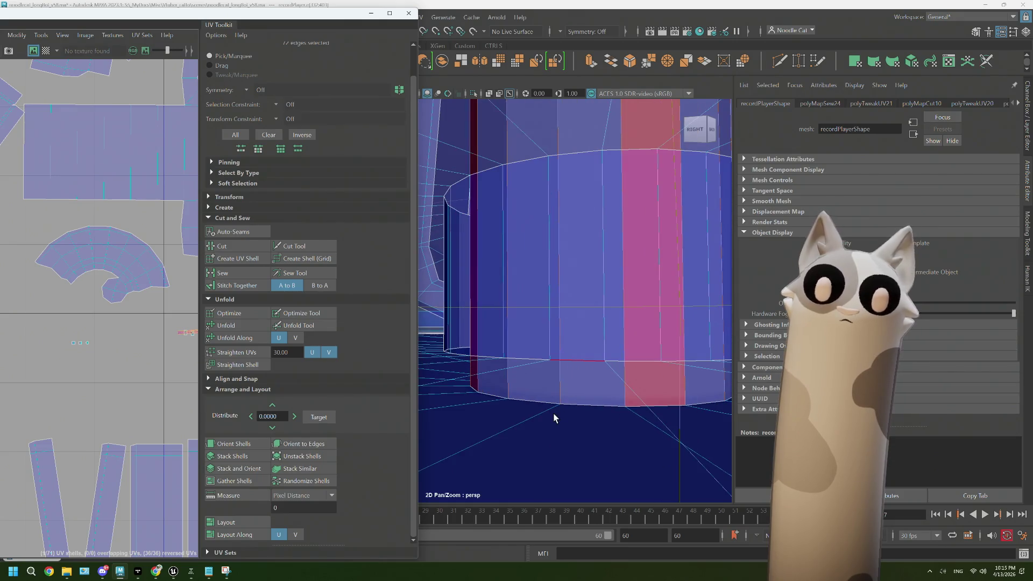
pyautogui.moveTo(579, 406); pyautogui.dragTo(572, 379)
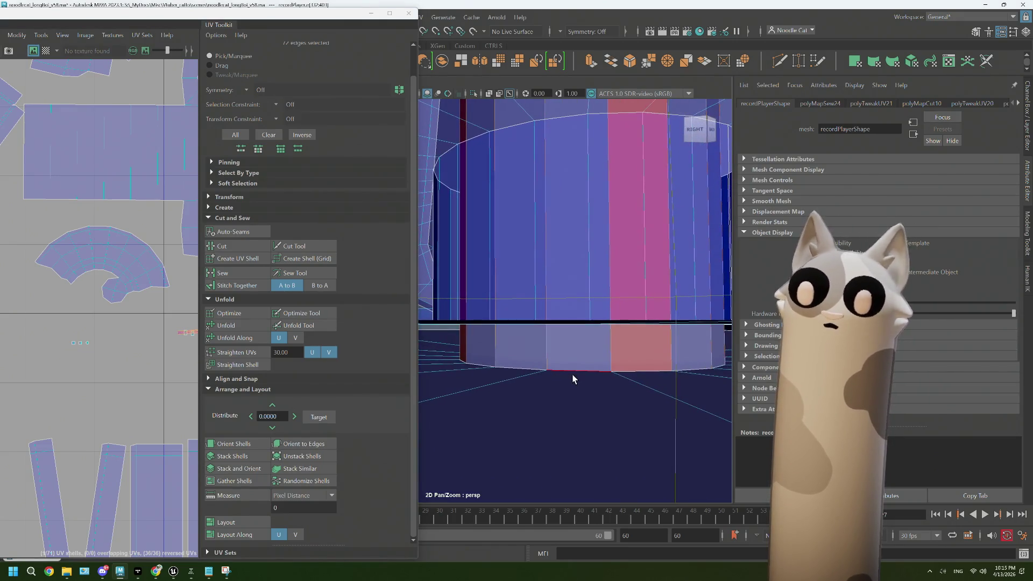
pyautogui.click(222, 245)
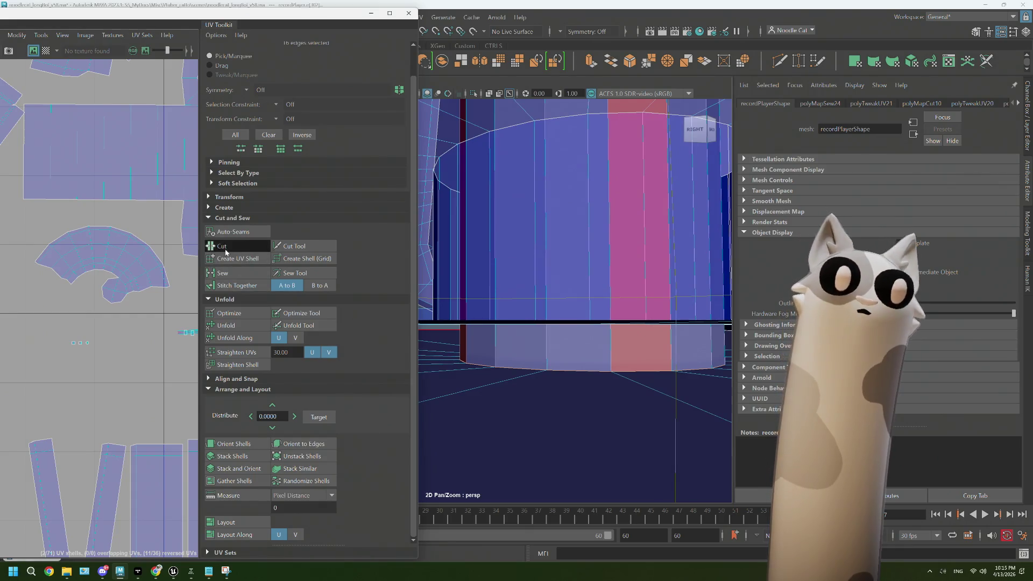
pyautogui.scroll(-3)
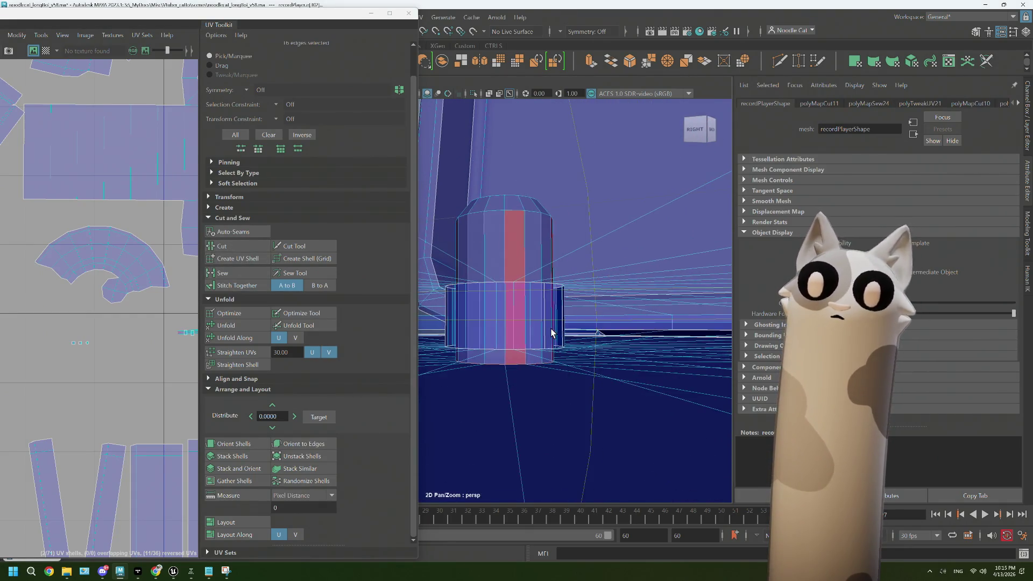
# Select two edges on the cylinder's side and cut the UVs along them
pyautogui.moveTo(528, 327); pyautogui.dragTo(604, 328)
pyautogui.rightClick(588, 263)
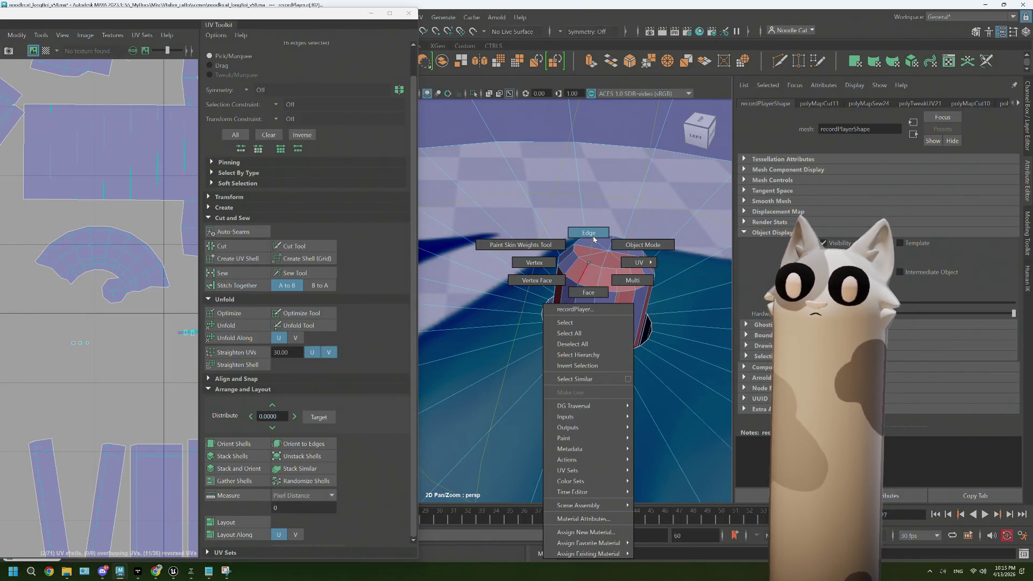
pyautogui.click(593, 237)
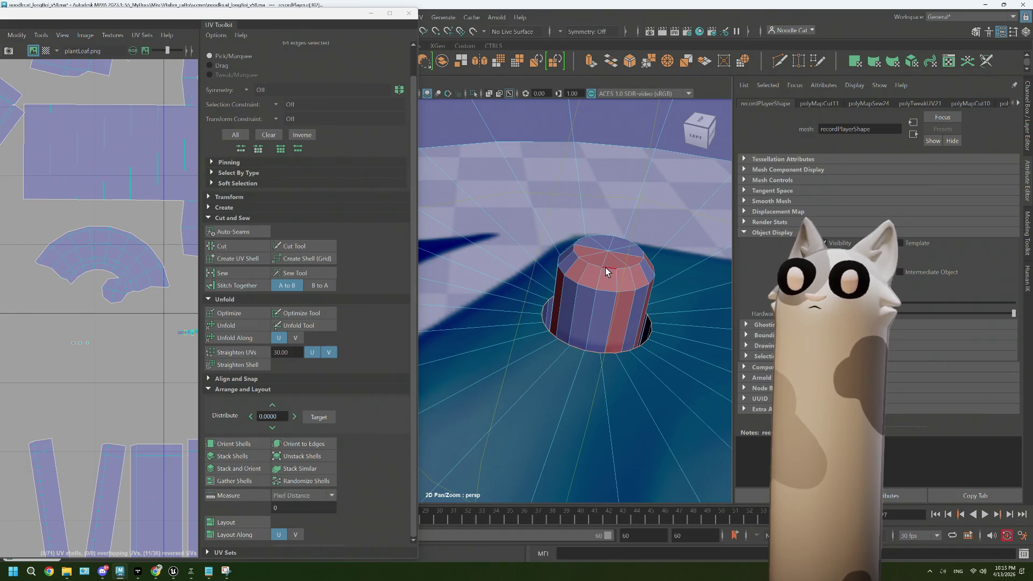
pyautogui.scroll(3)
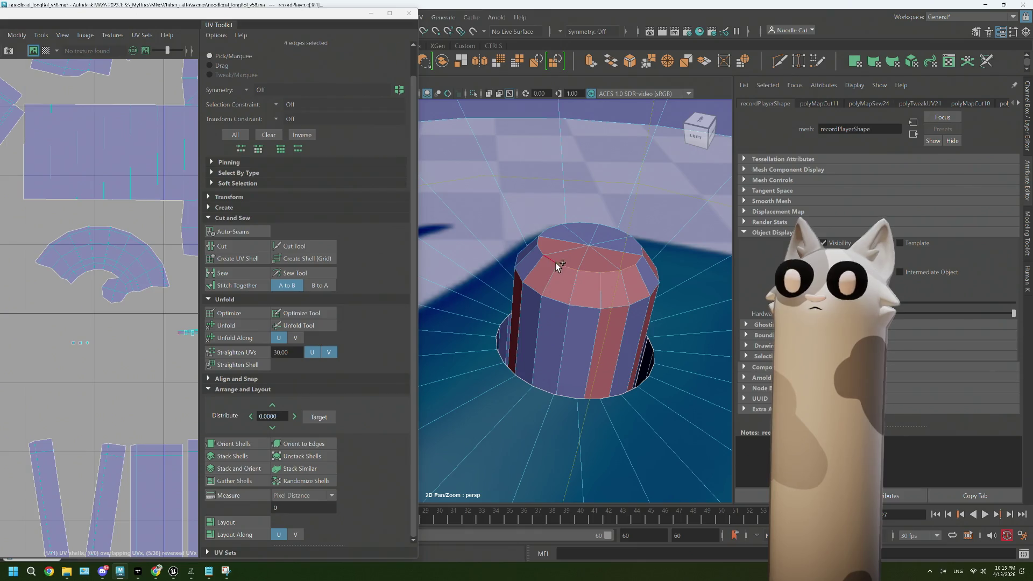
pyautogui.click(575, 282)
pyautogui.click(568, 339)
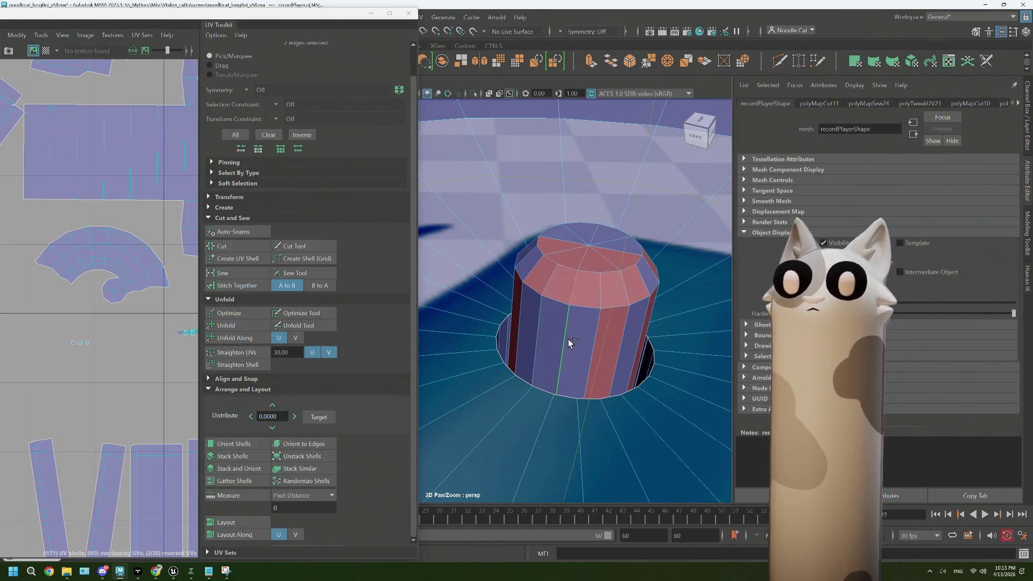
pyautogui.moveTo(584, 283); pyautogui.dragTo(582, 301)
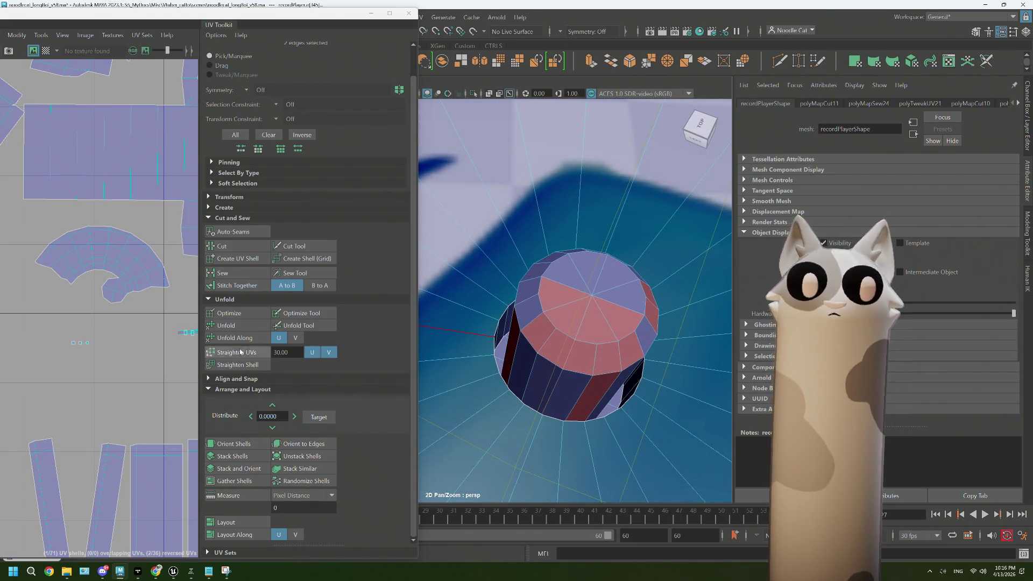
pyautogui.click(234, 247)
# Cut along the remaining top rim edges and unfold the cylinder's UV shell flat
pyautogui.scroll(3)
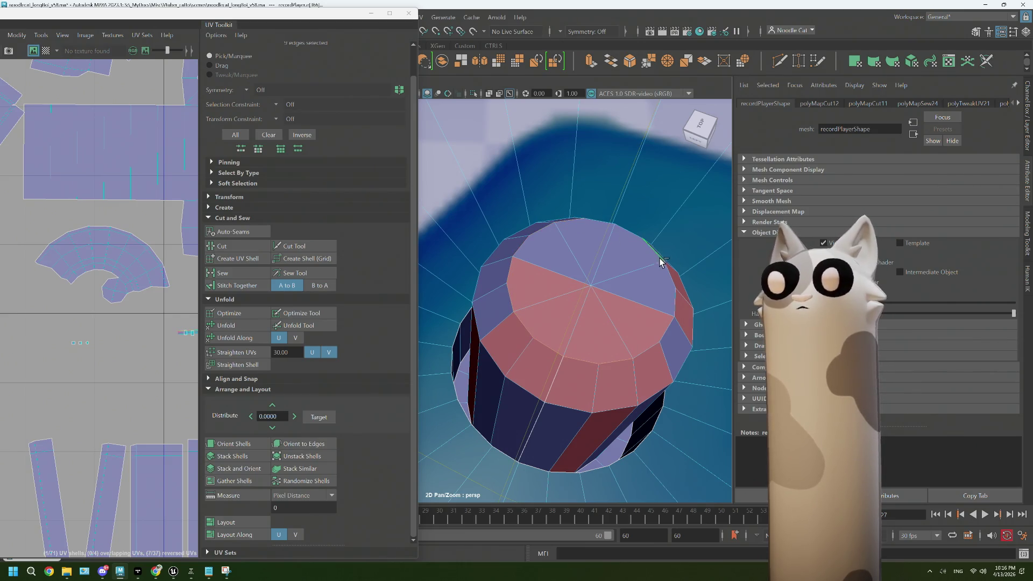
pyautogui.click(666, 271)
pyautogui.click(669, 325)
pyautogui.click(647, 348)
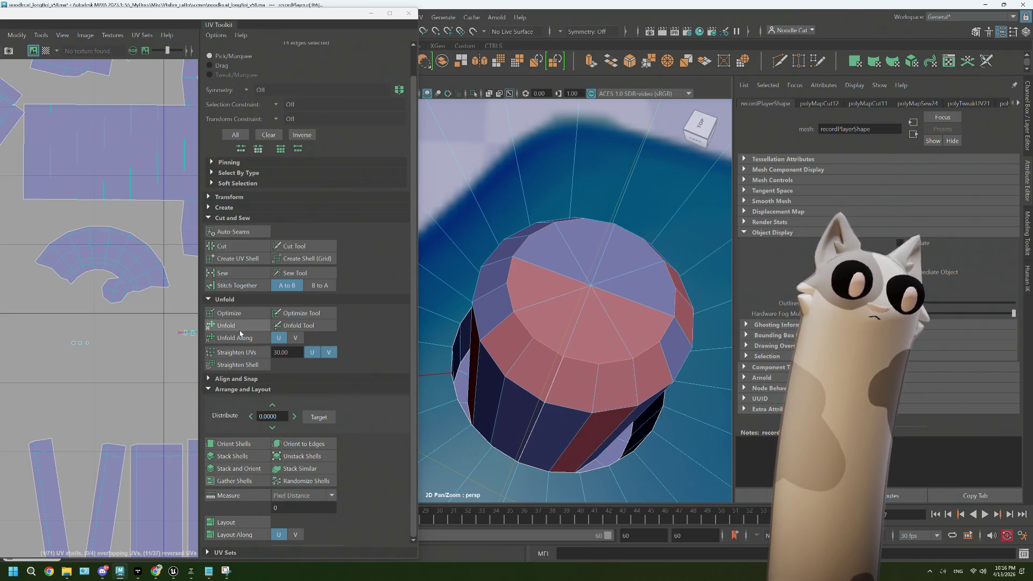
pyautogui.click(251, 250)
pyautogui.moveTo(663, 313); pyautogui.dragTo(699, 292)
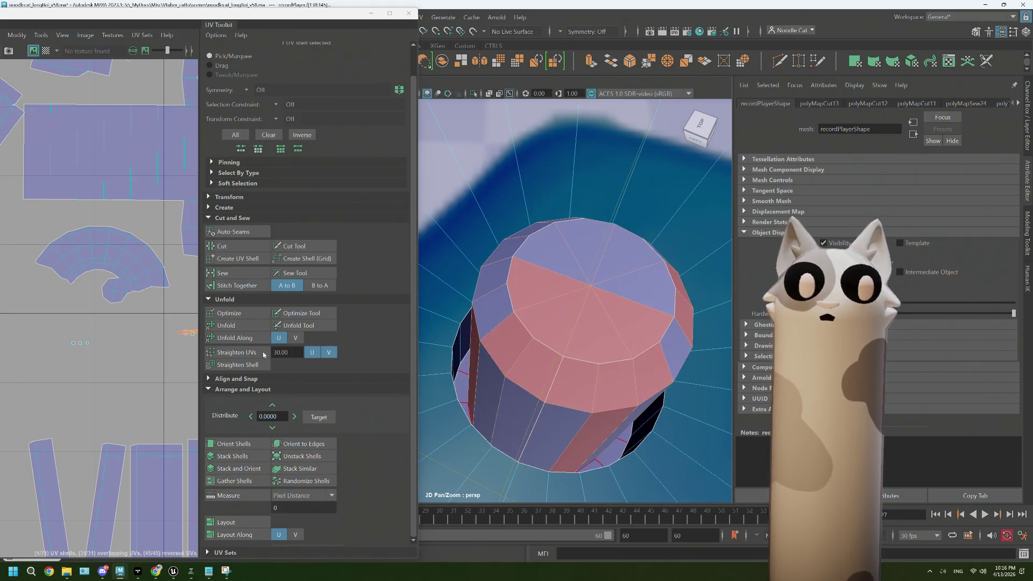
pyautogui.click(226, 325)
pyautogui.scroll(3)
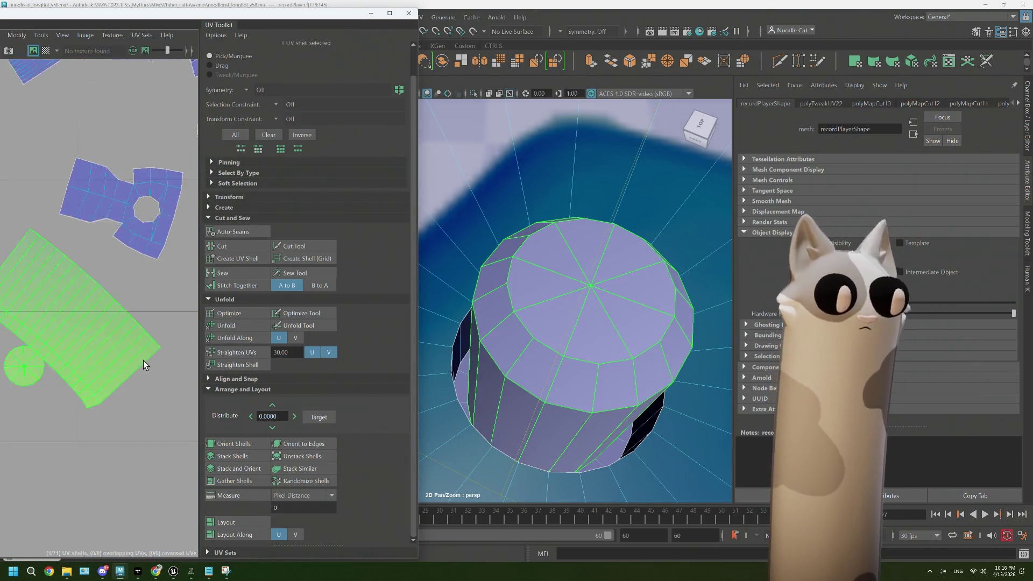
# Select the small UV piece in the layout and frame it in the 3D view
pyautogui.scroll(-3)
pyautogui.scroll(-3)
pyautogui.moveTo(655, 299); pyautogui.dragTo(530, 342)
pyautogui.scroll(3)
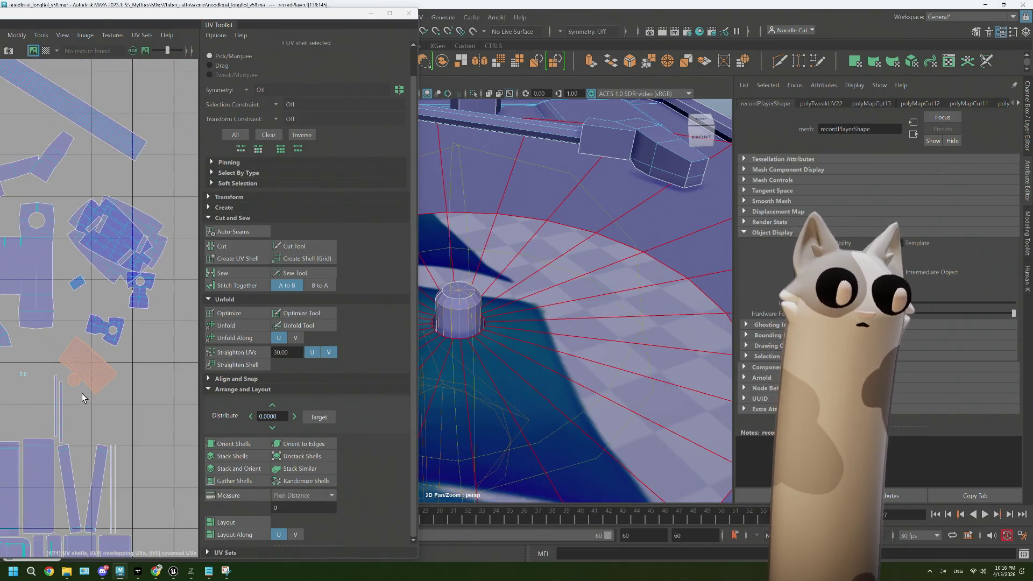
pyautogui.scroll(-3)
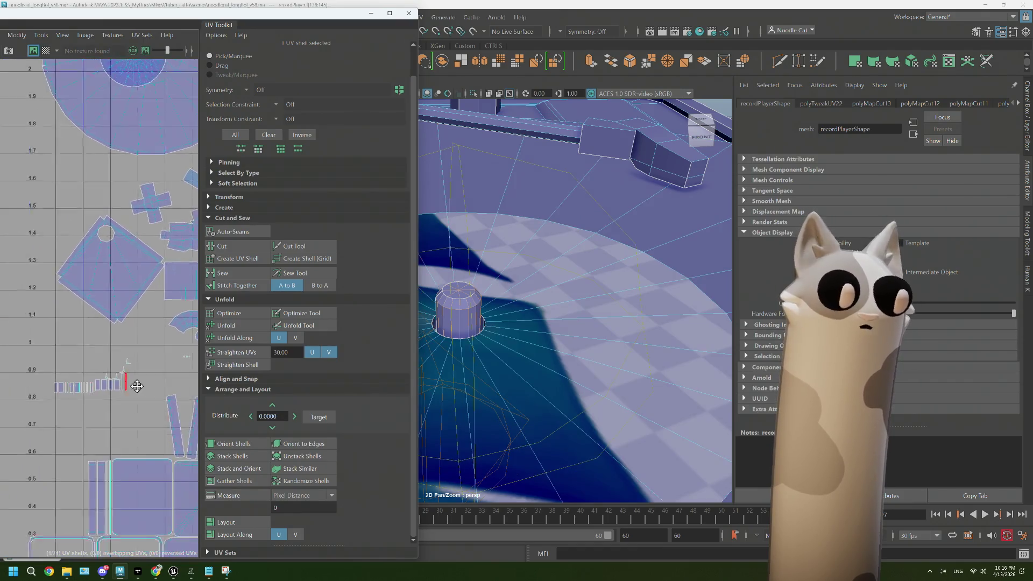
pyautogui.scroll(3)
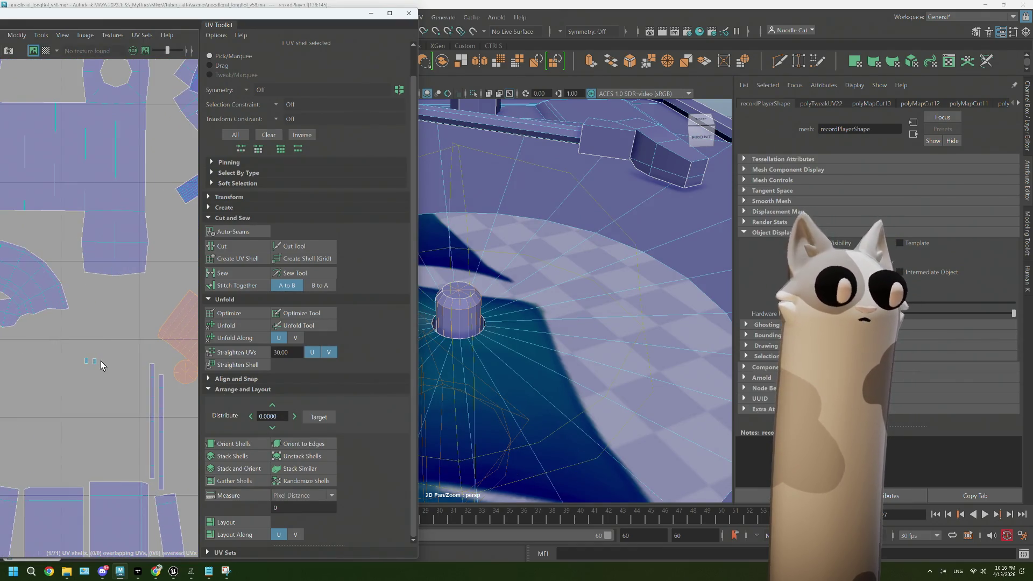
pyautogui.moveTo(92, 347); pyautogui.dragTo(92, 347)
pyautogui.press('f')
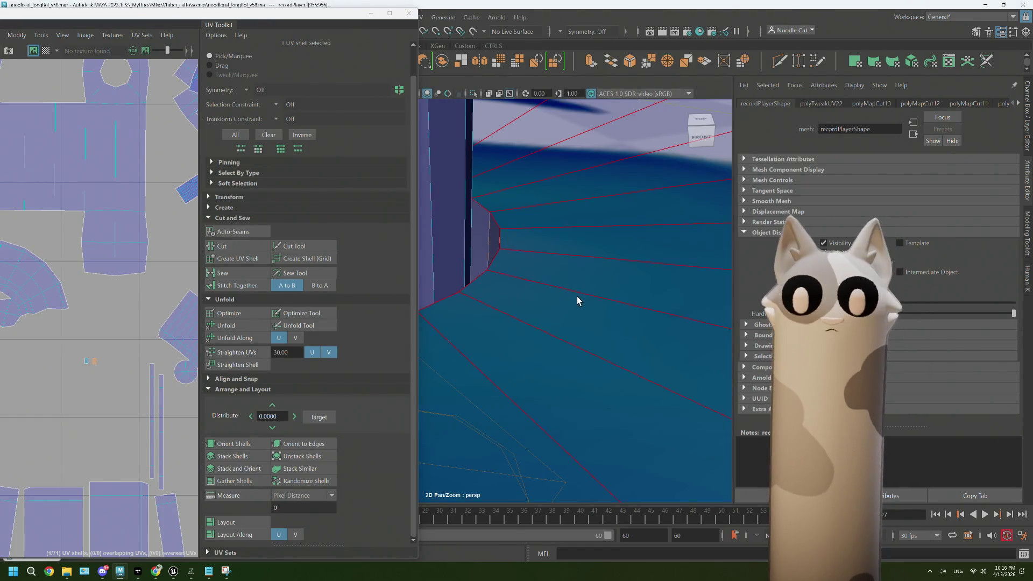
# Sew the UV pieces along the edge loop around the spindle hole and unfold the shell
pyautogui.moveTo(554, 308); pyautogui.dragTo(565, 288)
pyautogui.rightClick(591, 262)
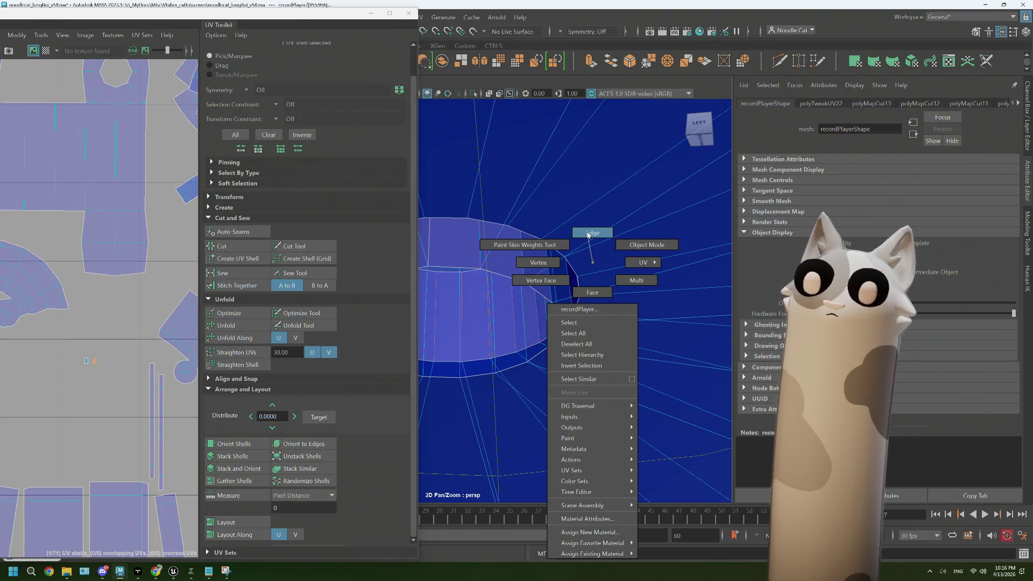
pyautogui.click(588, 235)
pyautogui.doubleClick(574, 273)
pyautogui.scroll(3)
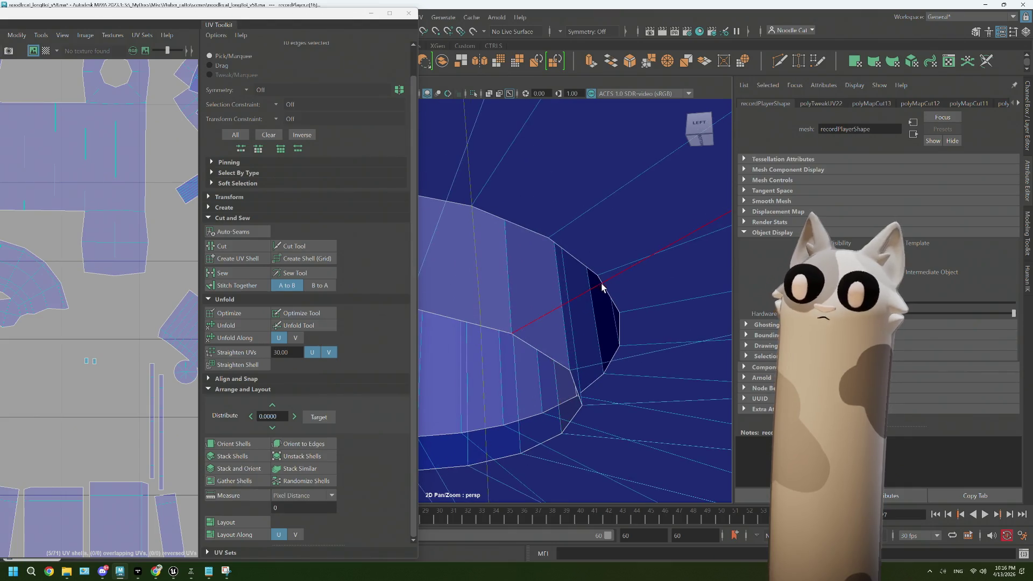
pyautogui.scroll(3)
pyautogui.moveTo(615, 293); pyautogui.dragTo(586, 338)
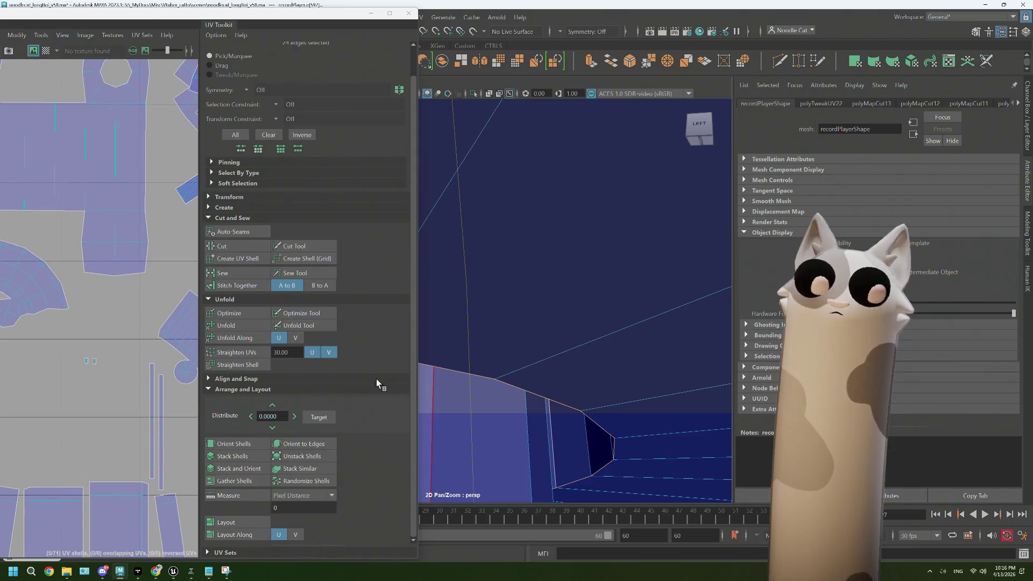
pyautogui.click(229, 273)
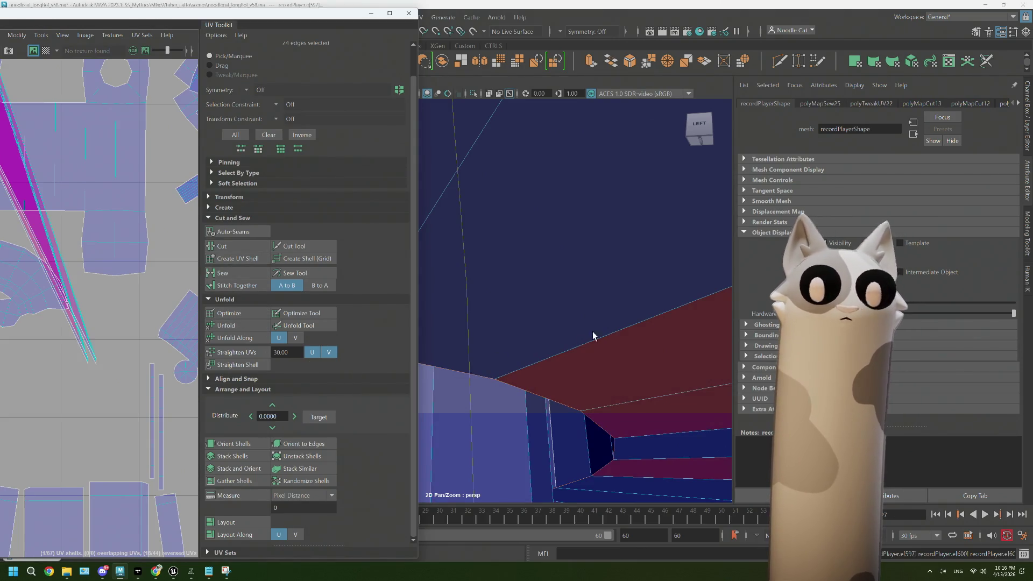
pyautogui.moveTo(600, 263); pyautogui.dragTo(654, 296)
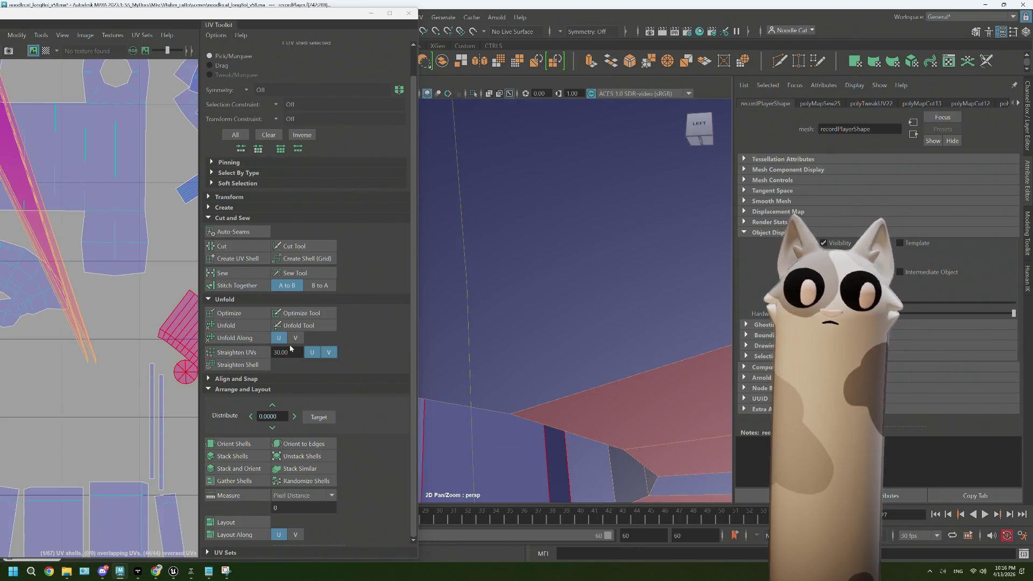
pyautogui.click(235, 328)
# Sew the loose flap back onto the platter shell
pyautogui.scroll(-3)
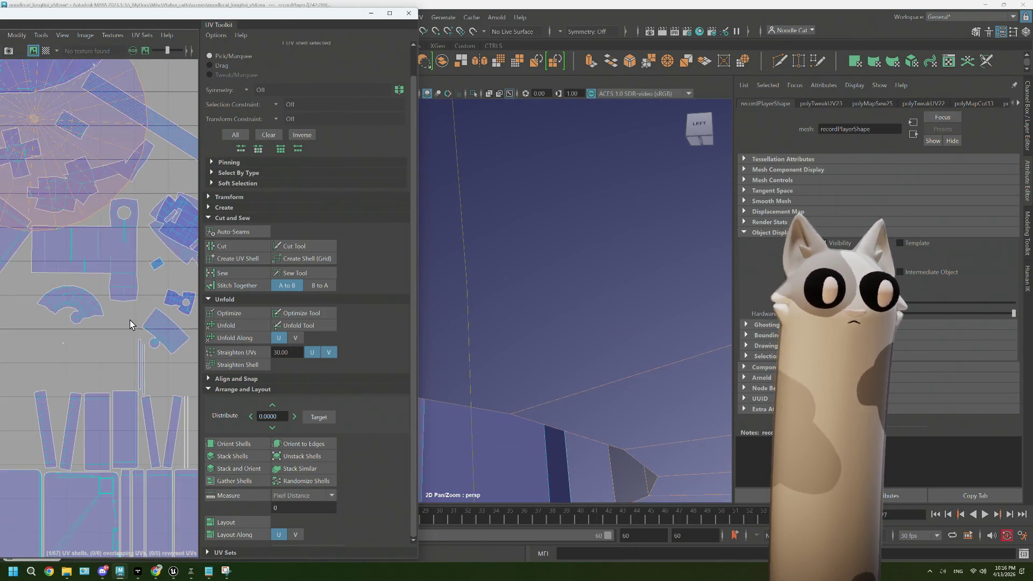
pyautogui.scroll(3)
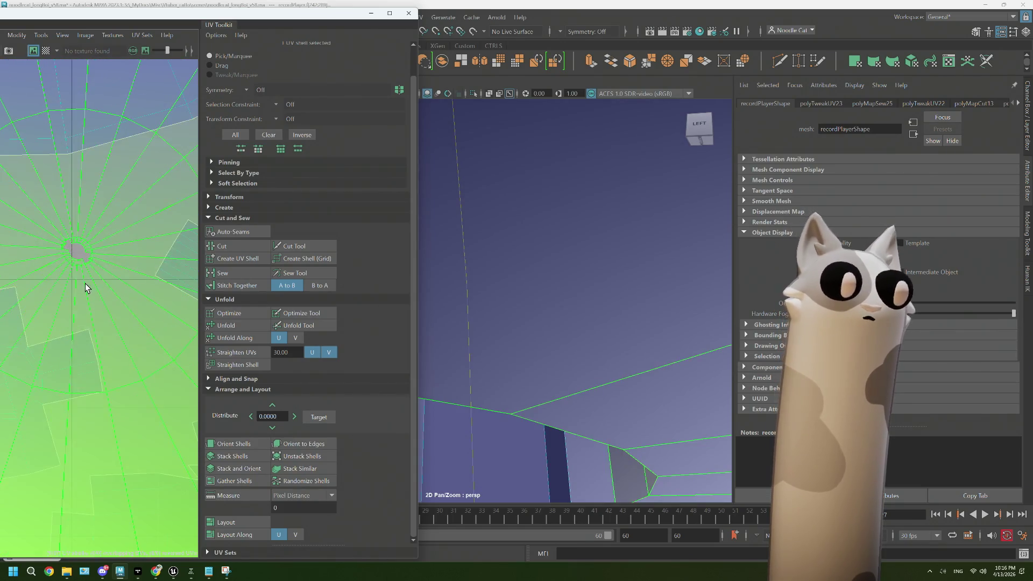
pyautogui.scroll(3)
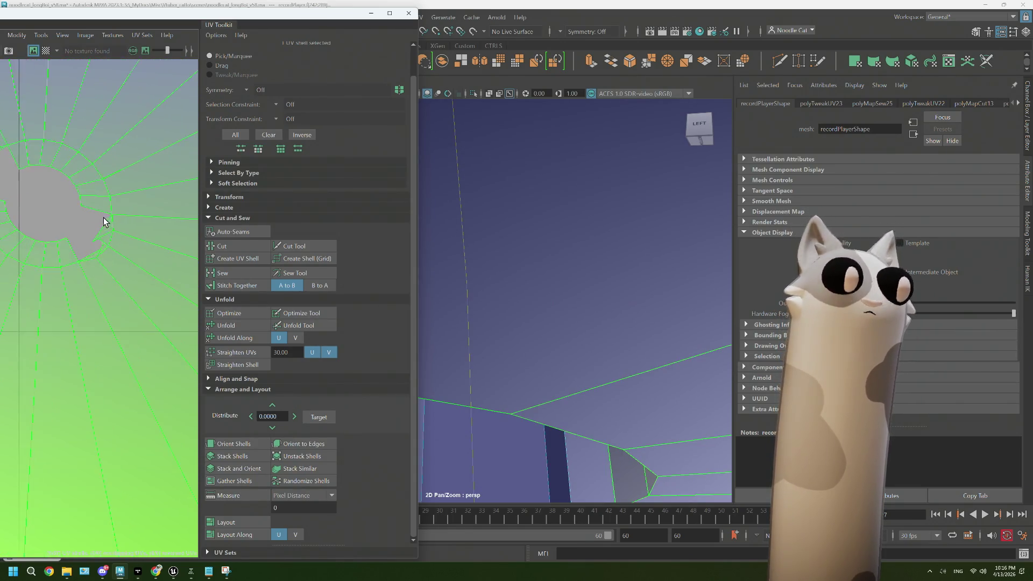
pyautogui.click(103, 217)
pyautogui.scroll(3)
pyautogui.moveTo(102, 213); pyautogui.dragTo(102, 181)
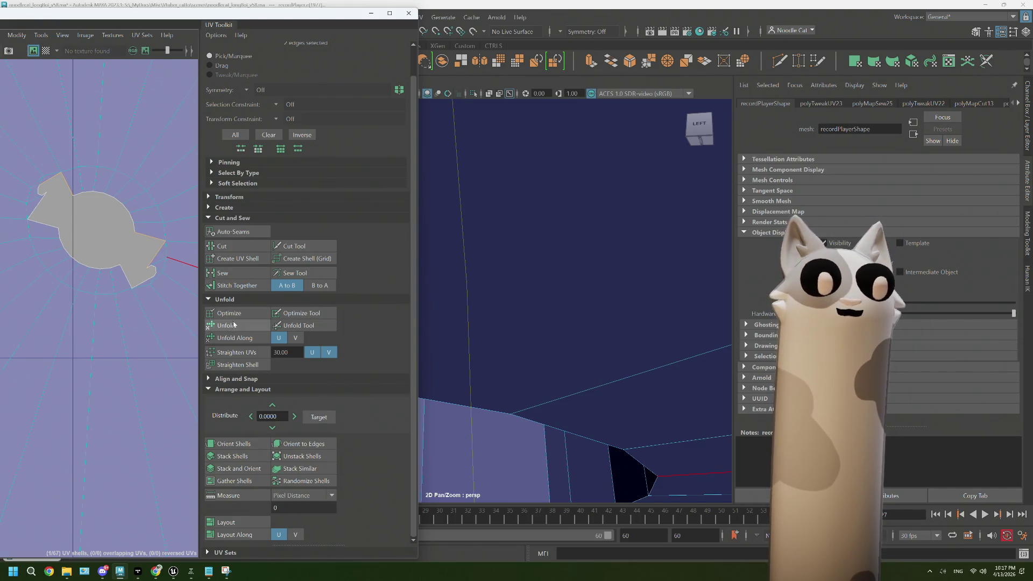
pyautogui.click(234, 273)
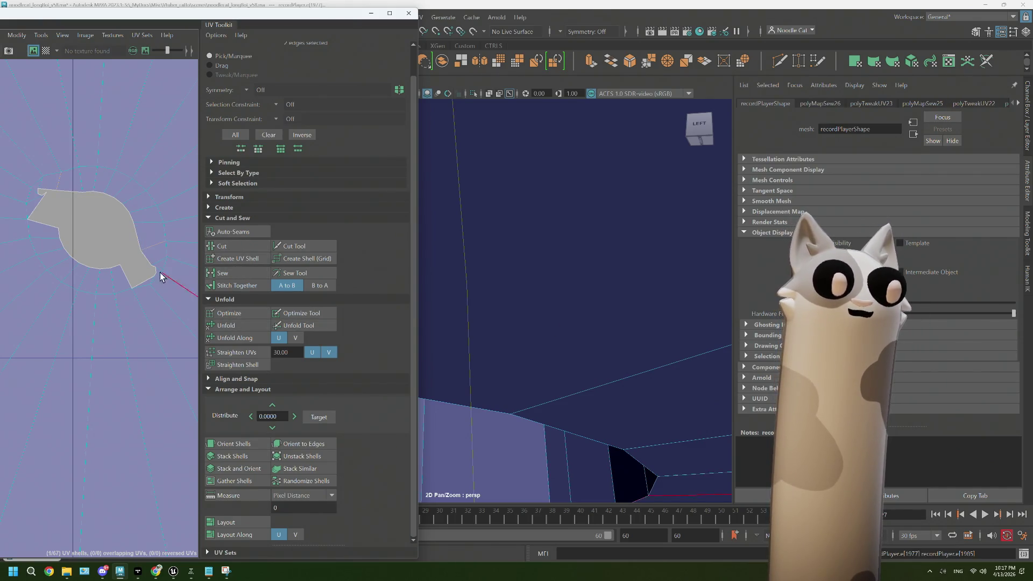
# Sew the shell's border edge loop and unfold the platter into a single flat circle
pyautogui.doubleClick(51, 220)
pyautogui.click(220, 272)
pyautogui.moveTo(84, 283); pyautogui.dragTo(33, 264)
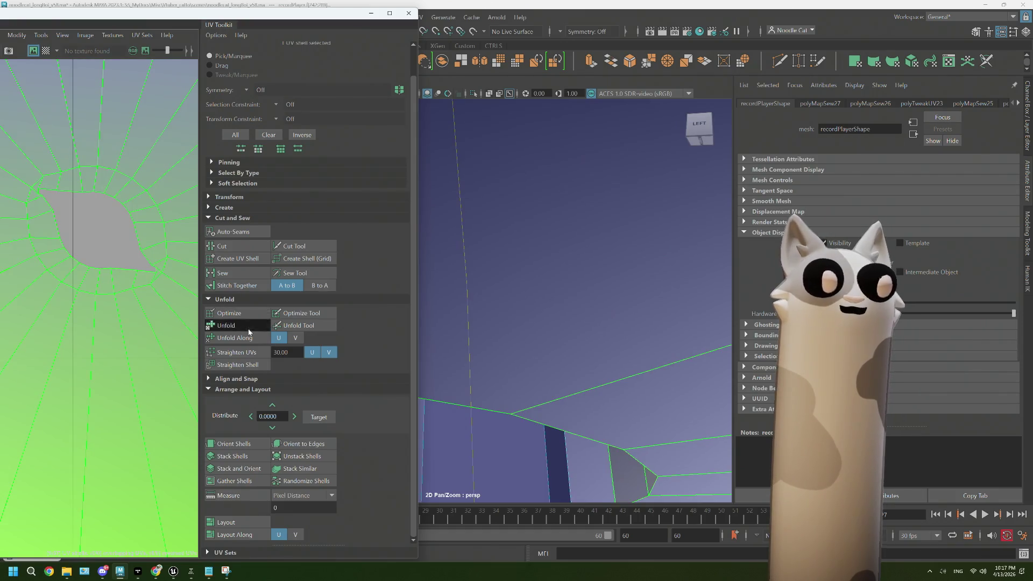
pyautogui.click(247, 327)
pyautogui.scroll(-3)
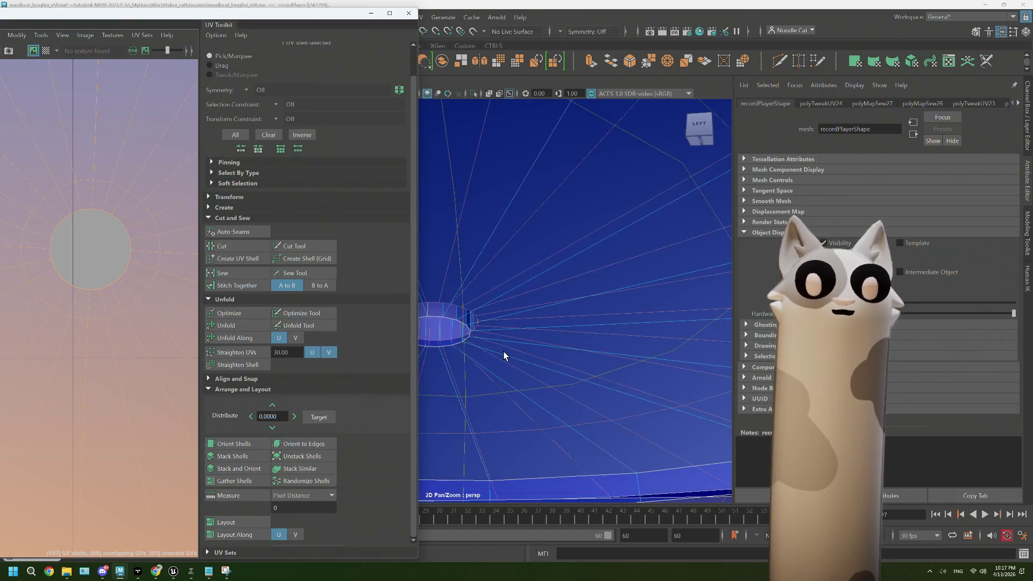
pyautogui.scroll(-3)
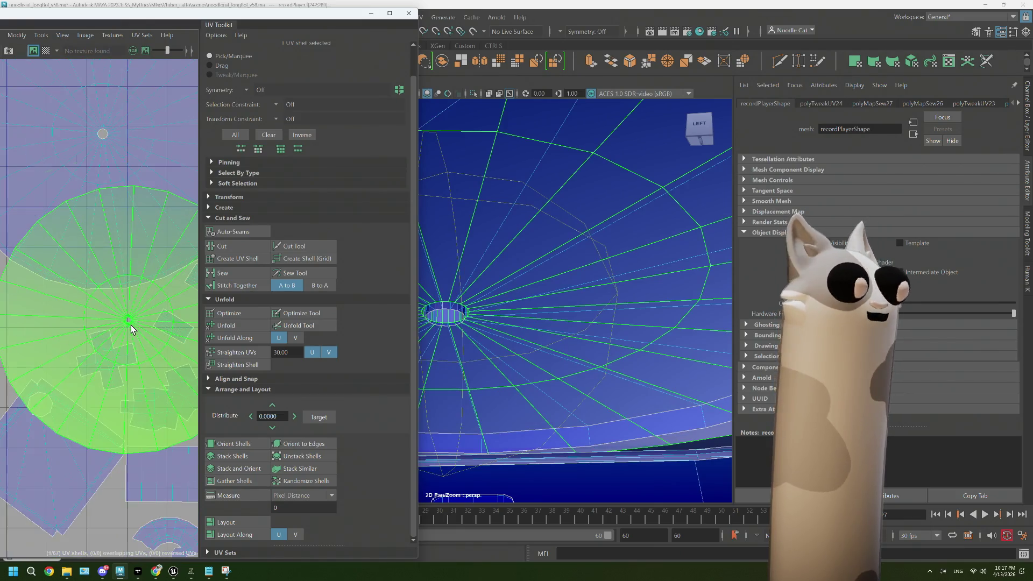
pyautogui.scroll(3)
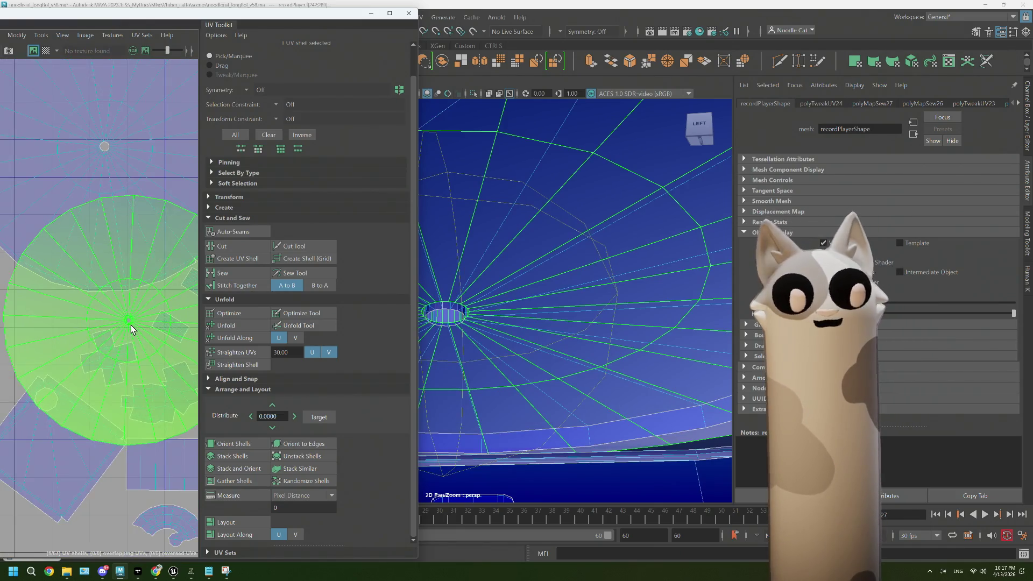
pyautogui.click(583, 311)
pyautogui.scroll(3)
pyautogui.scroll(-3)
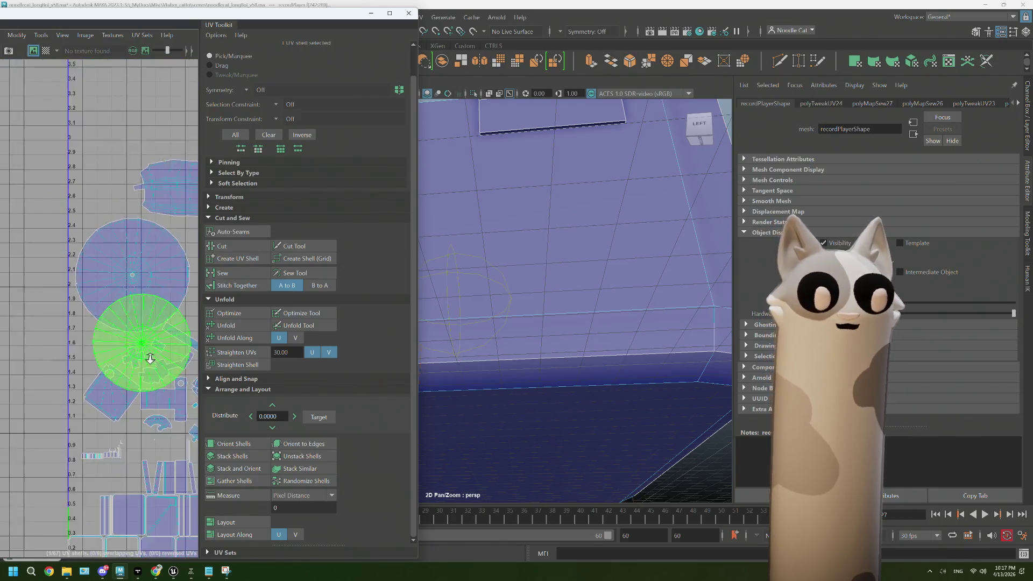
# Move the circular UV shell up and to the left in the layout
pyautogui.click(150, 356)
pyautogui.moveTo(143, 350); pyautogui.dragTo(129, 299)
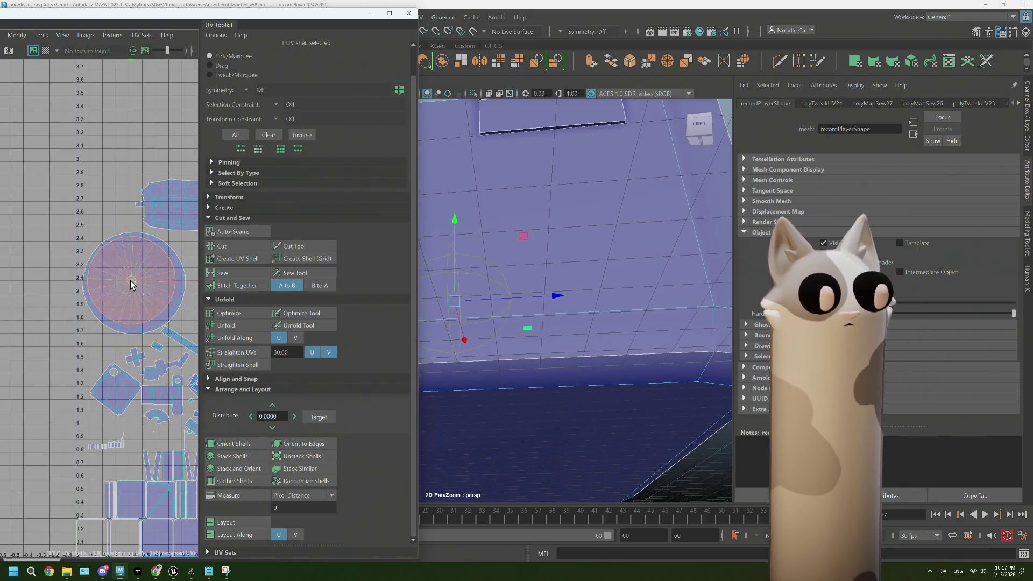
pyautogui.click(102, 386)
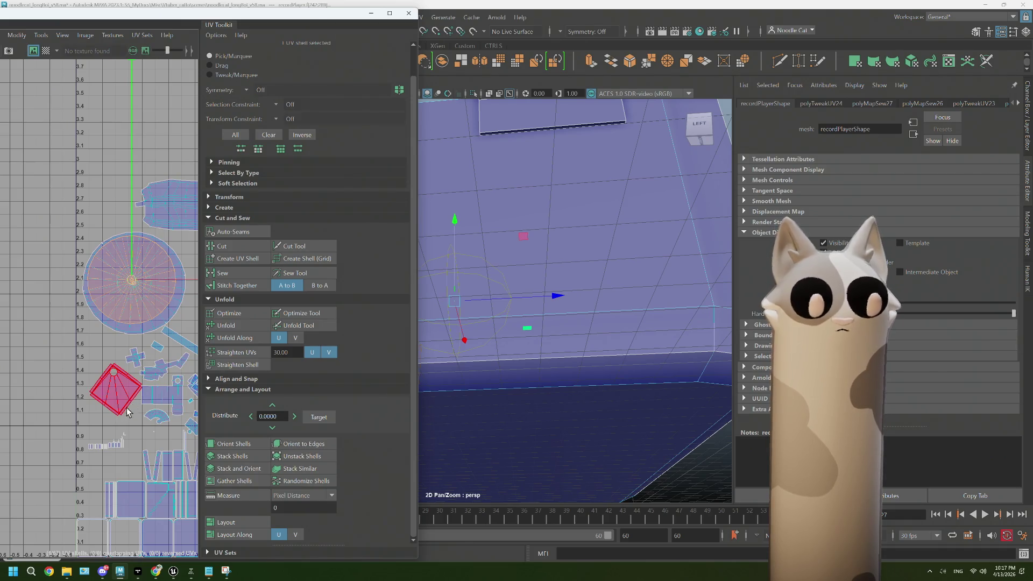
pyautogui.click(154, 401)
pyautogui.click(141, 431)
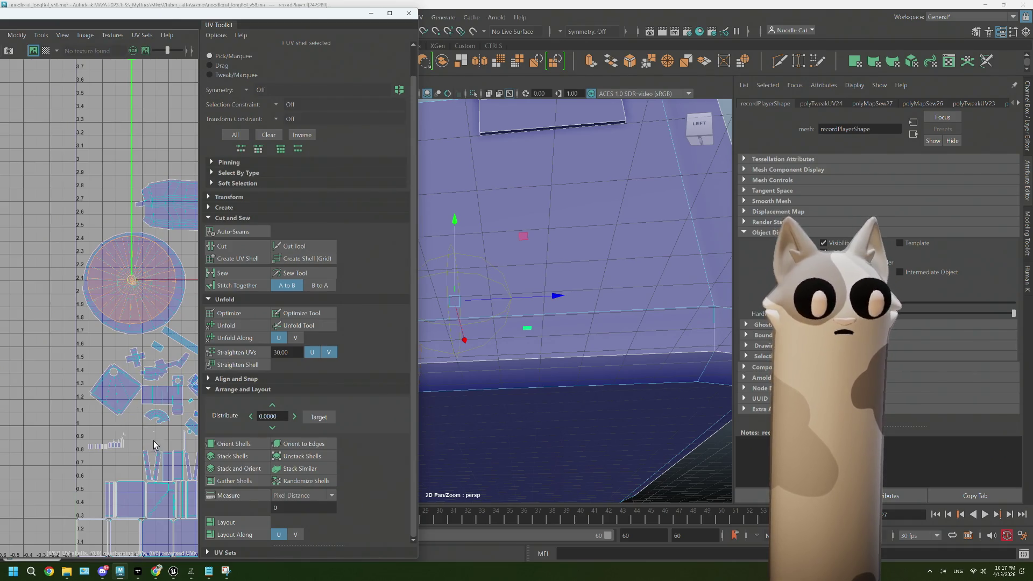
pyautogui.scroll(3)
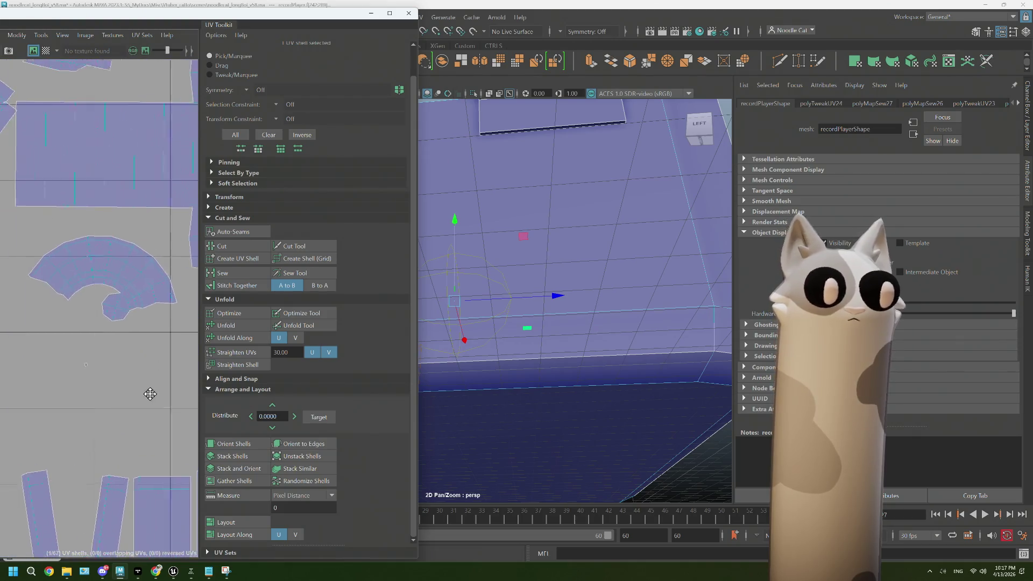
pyautogui.scroll(3)
pyautogui.moveTo(650, 256); pyautogui.dragTo(591, 344)
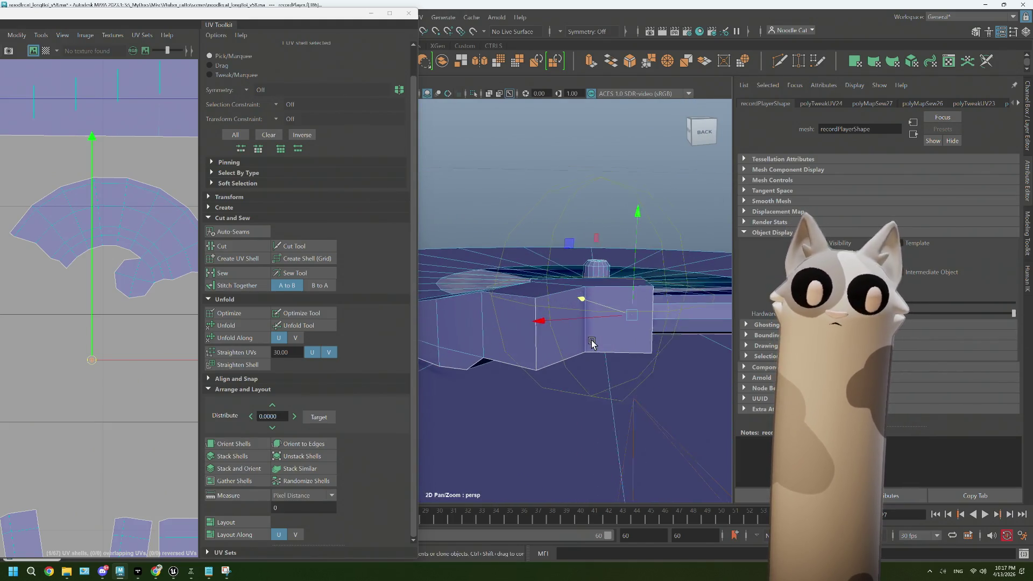
# Sew the cut seam edge back into its neighbouring shell and unfold the merged shell
pyautogui.rightClick(124, 337)
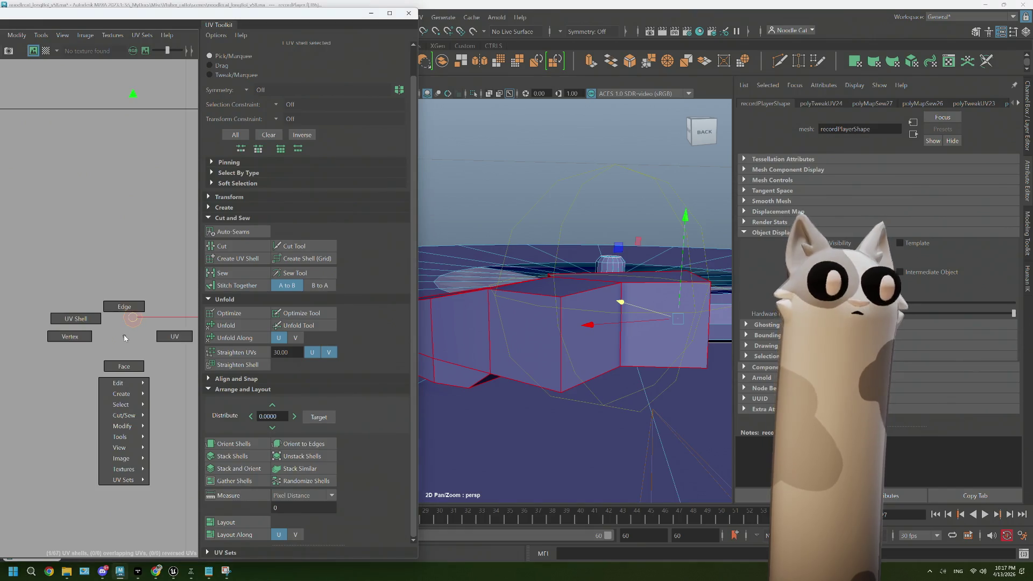
pyautogui.click(124, 306)
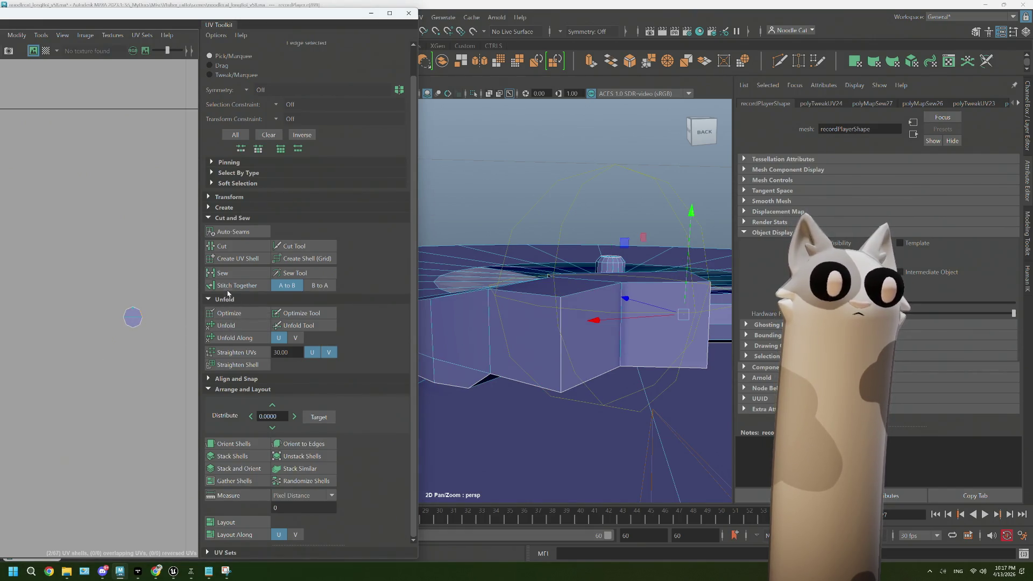
pyautogui.click(222, 273)
pyautogui.rightClick(135, 319)
pyautogui.click(85, 304)
pyautogui.click(138, 321)
pyautogui.click(226, 325)
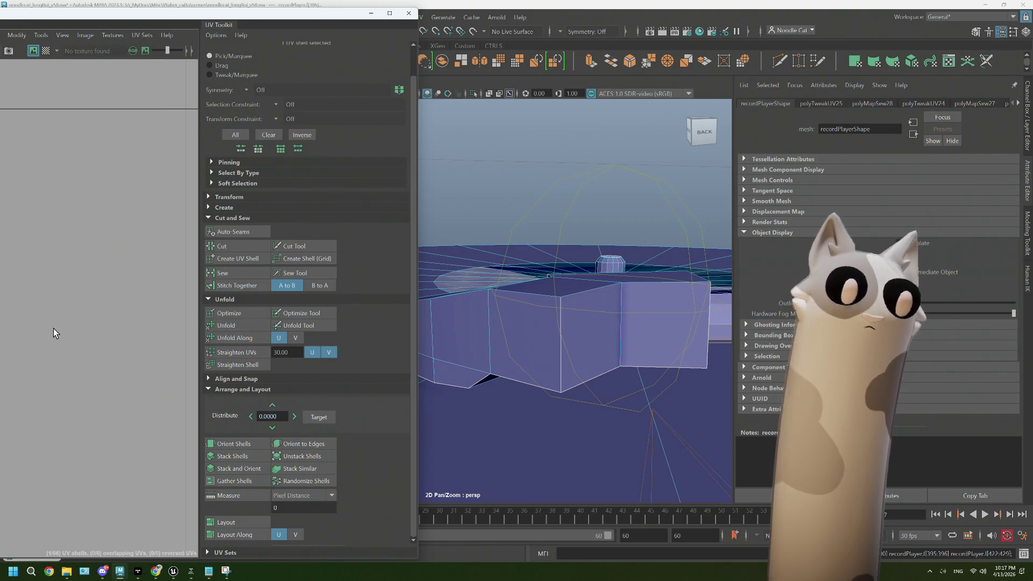
# Frame the whole UV layout and select the small UV shell
pyautogui.press('f')
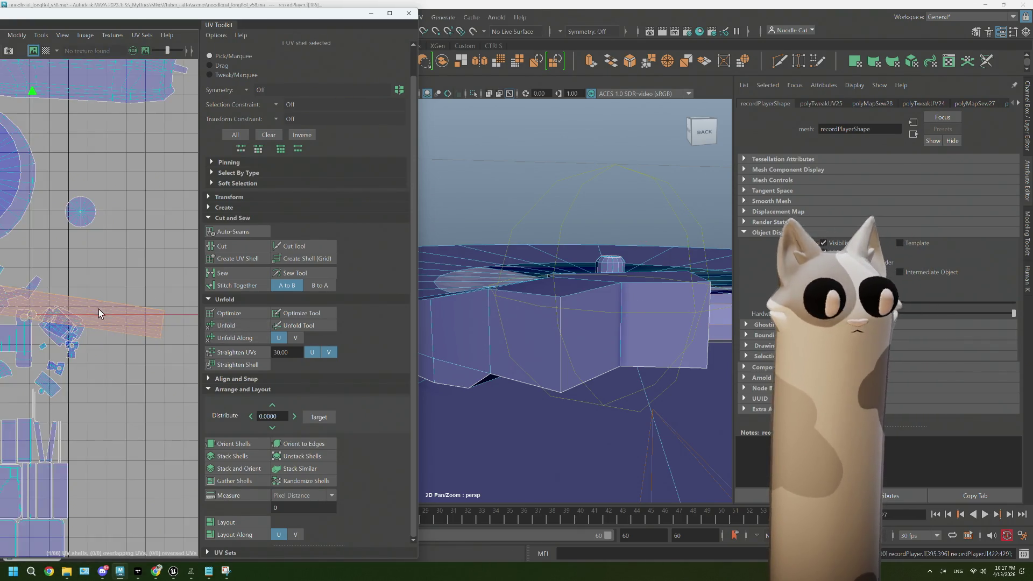
pyautogui.moveTo(107, 312); pyautogui.dragTo(127, 330)
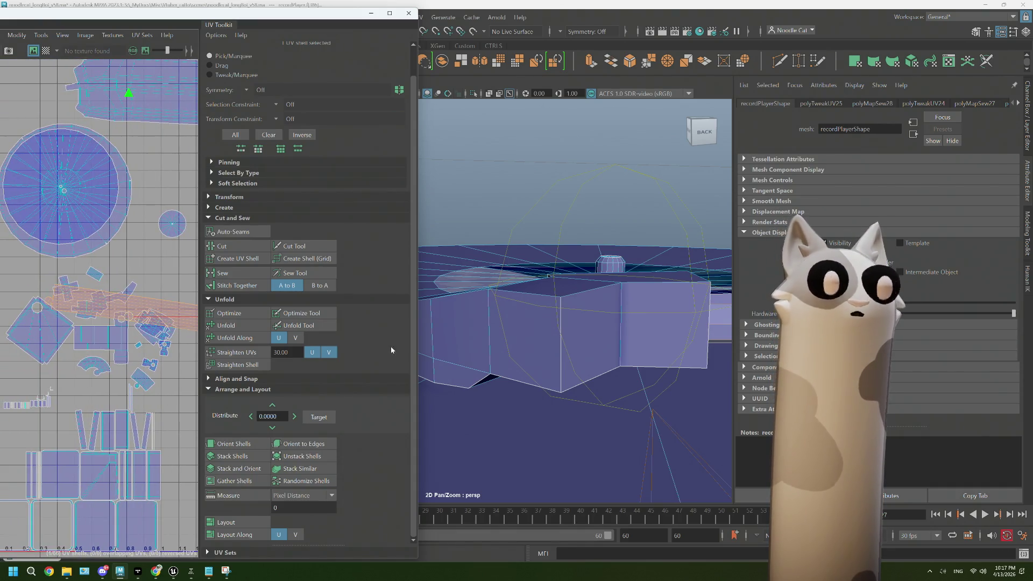
pyautogui.scroll(3)
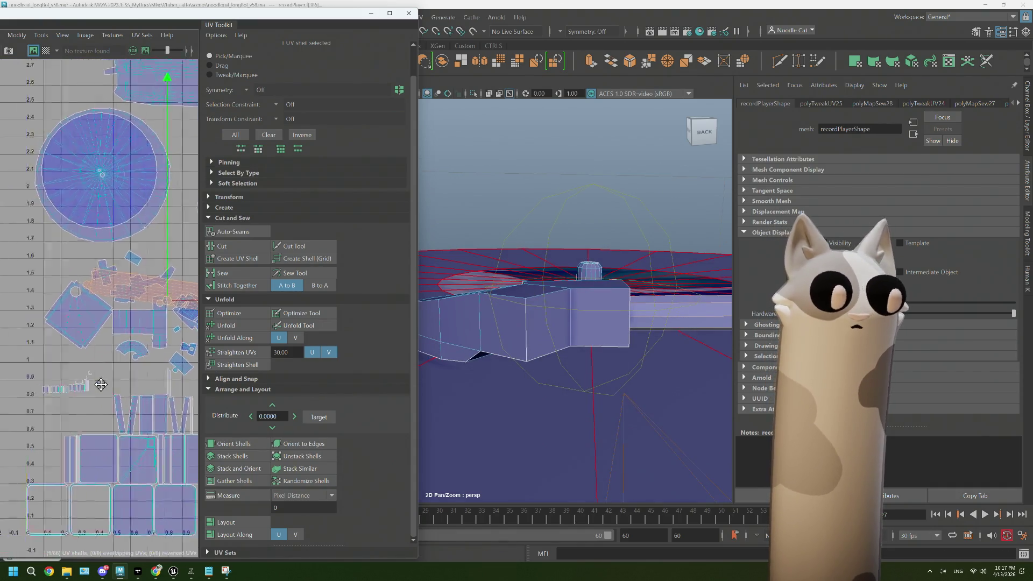
pyautogui.scroll(3)
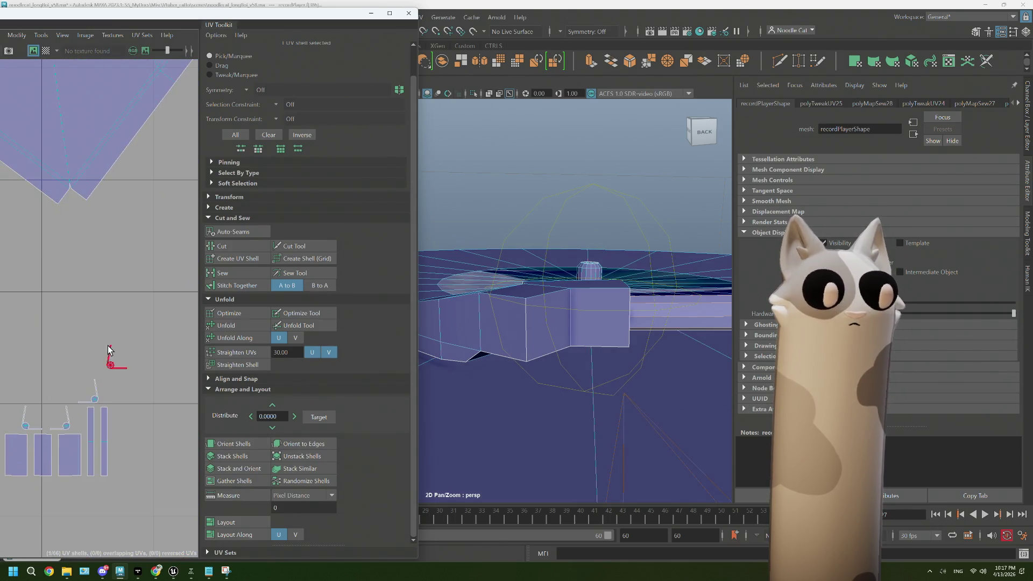
pyautogui.click(109, 358)
# Frame the lid rim bar in the 3D view and select its lower face
pyautogui.press('f')
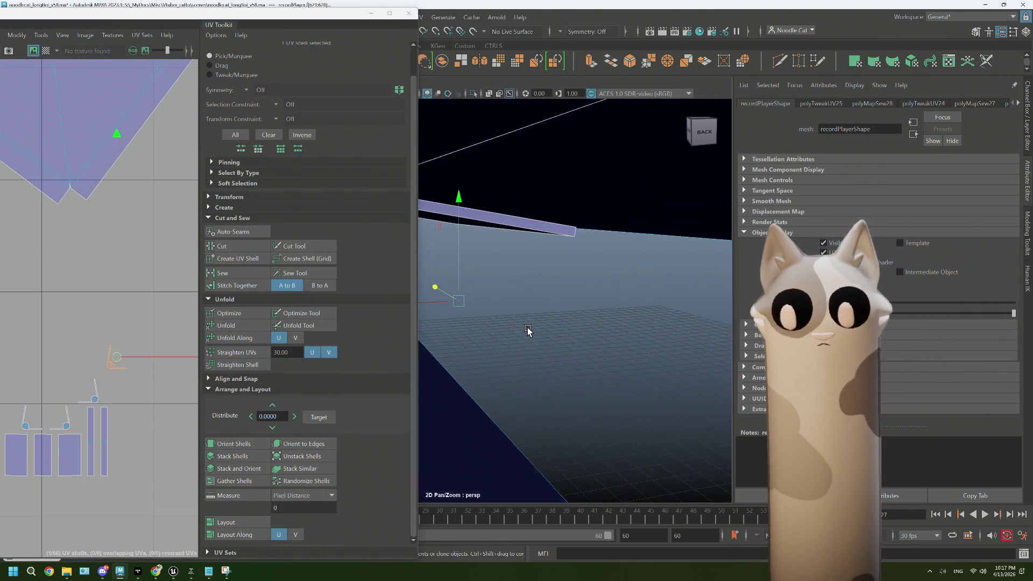
pyautogui.press('f')
pyautogui.moveTo(516, 341); pyautogui.dragTo(534, 263)
pyautogui.click(530, 293)
pyautogui.click(529, 268)
pyautogui.moveTo(508, 276); pyautogui.dragTo(539, 210)
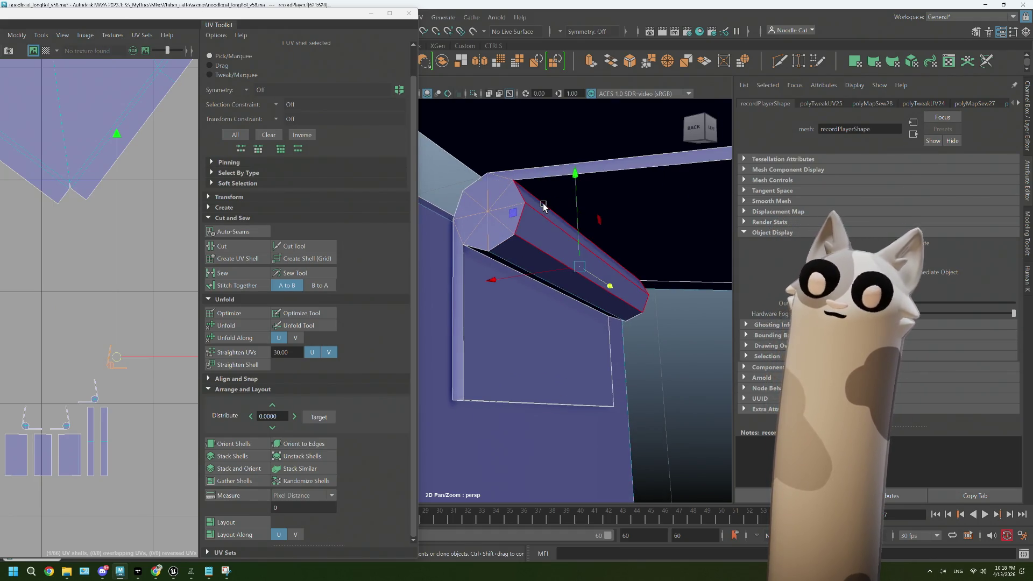
# Select the rim bar's end and long edges in Edge mode and sew them together
pyautogui.rightClick(544, 206)
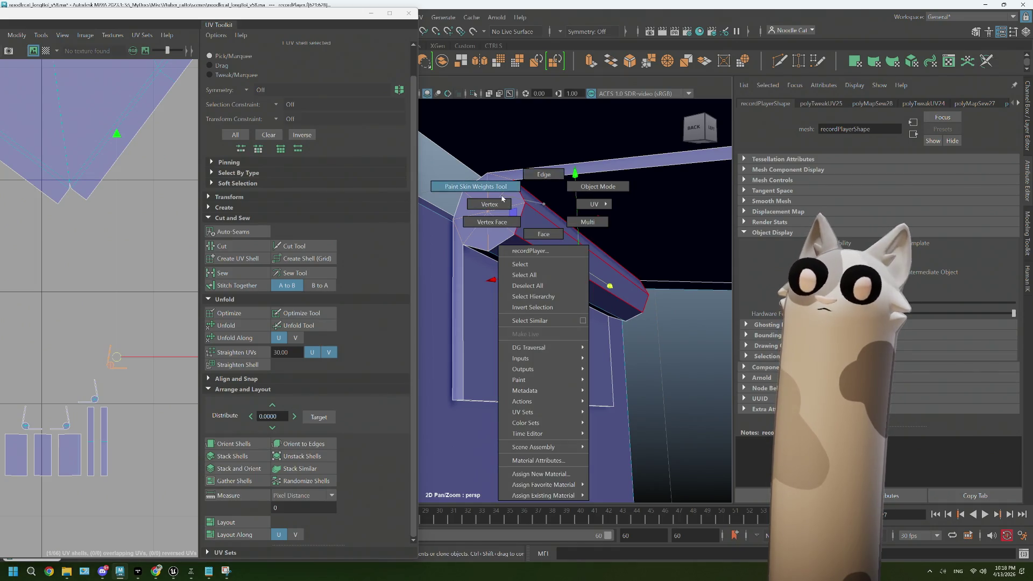
pyautogui.click(543, 174)
pyautogui.click(515, 192)
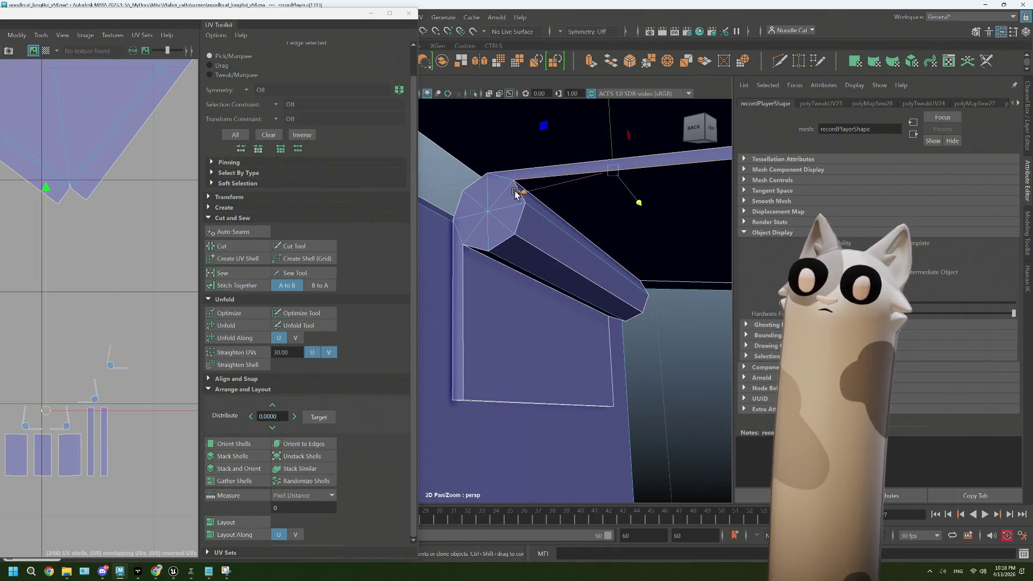
pyautogui.click(549, 238)
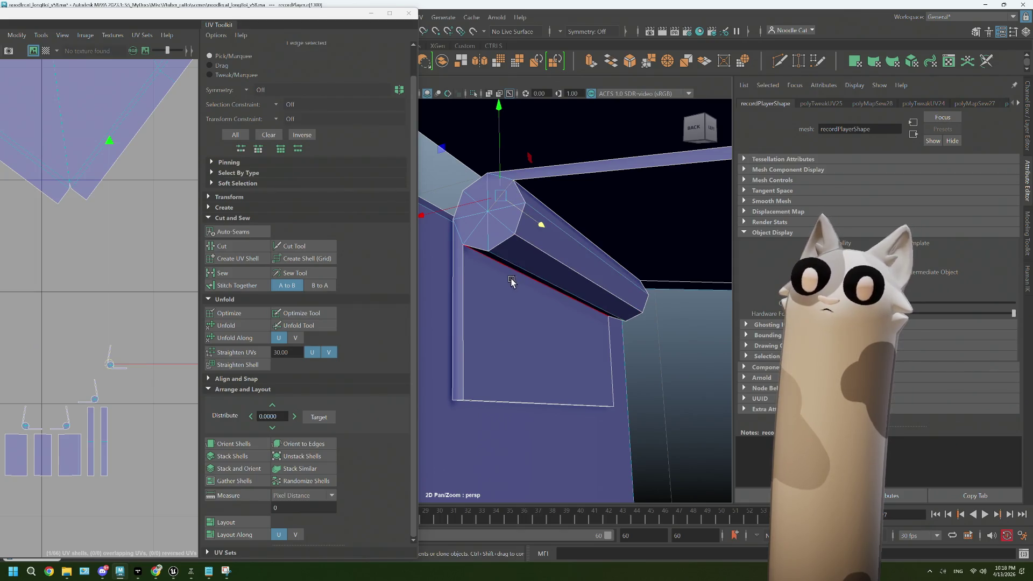
pyautogui.moveTo(532, 265); pyautogui.dragTo(543, 341)
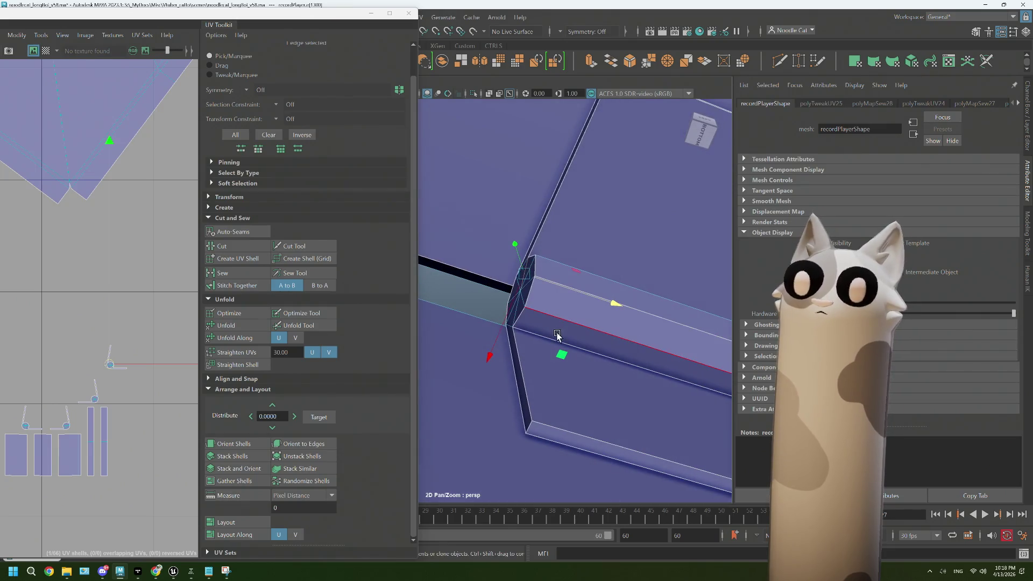
pyautogui.click(563, 290)
pyautogui.moveTo(579, 264); pyautogui.dragTo(581, 282)
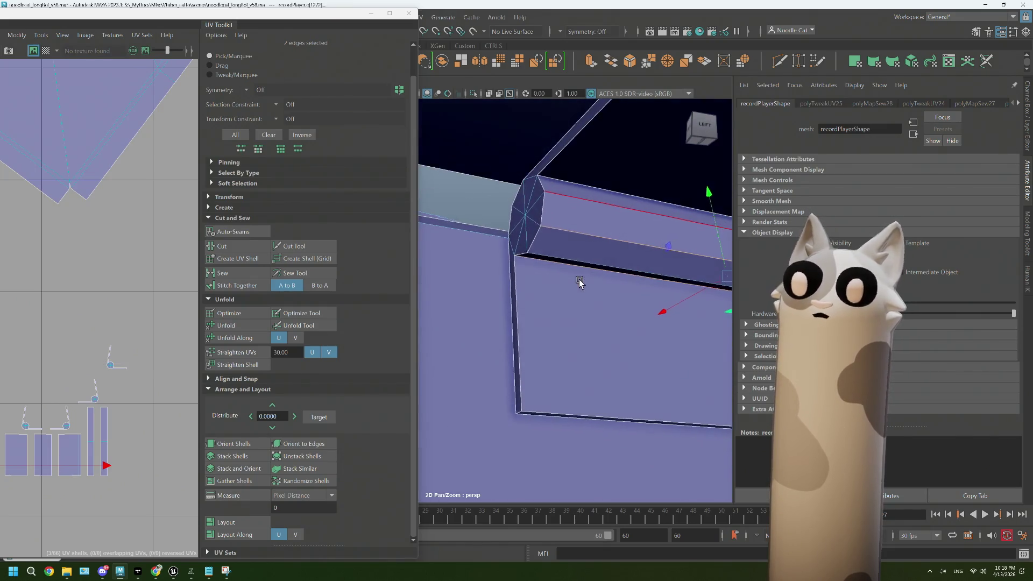
pyautogui.click(573, 177)
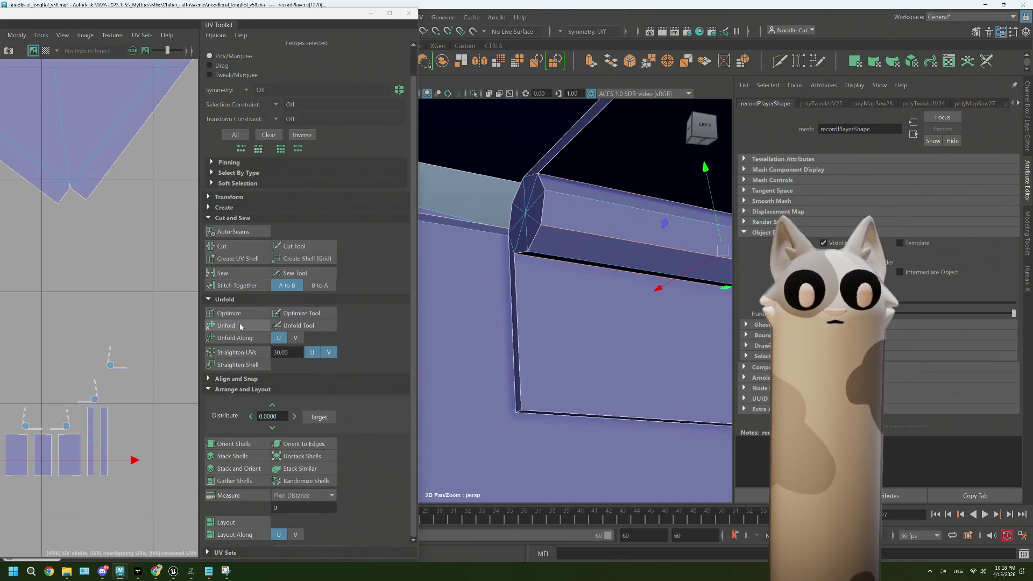
pyautogui.click(232, 271)
# Select the newly sewn rim shell in UV Shell mode and unfold it
pyautogui.moveTo(586, 262); pyautogui.dragTo(584, 296)
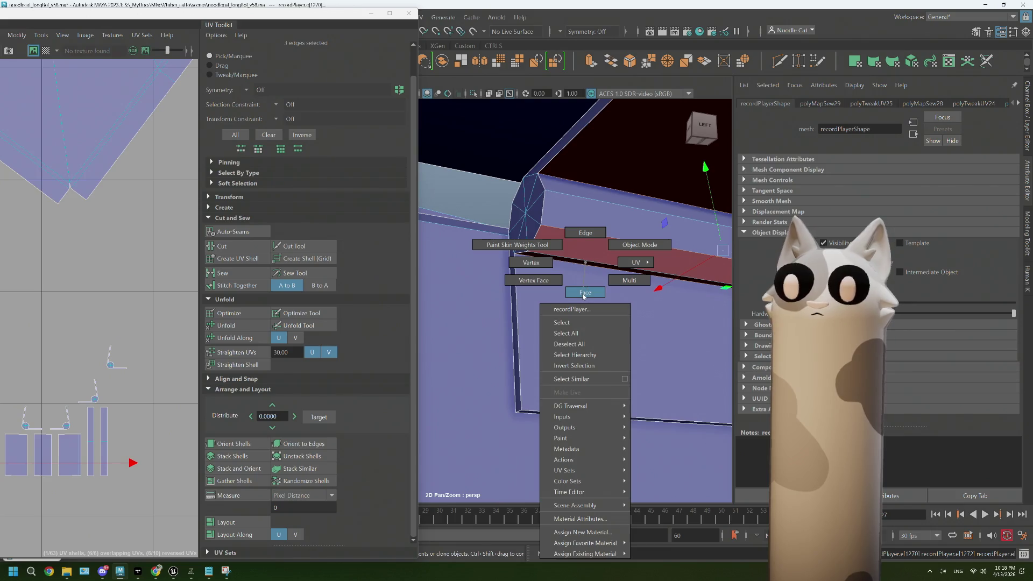
pyautogui.moveTo(626, 263); pyautogui.dragTo(624, 290)
pyautogui.click(604, 285)
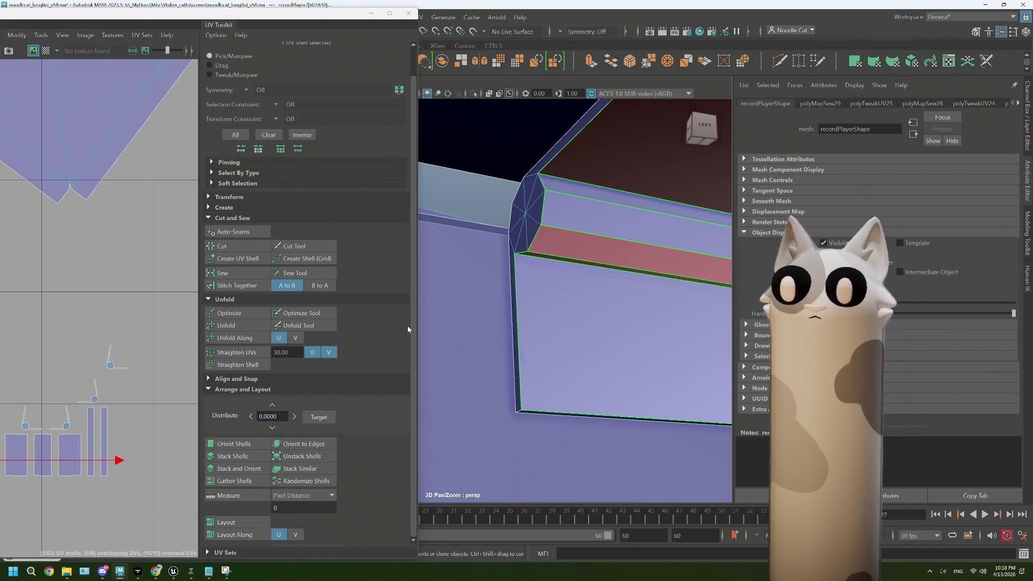
pyautogui.click(242, 329)
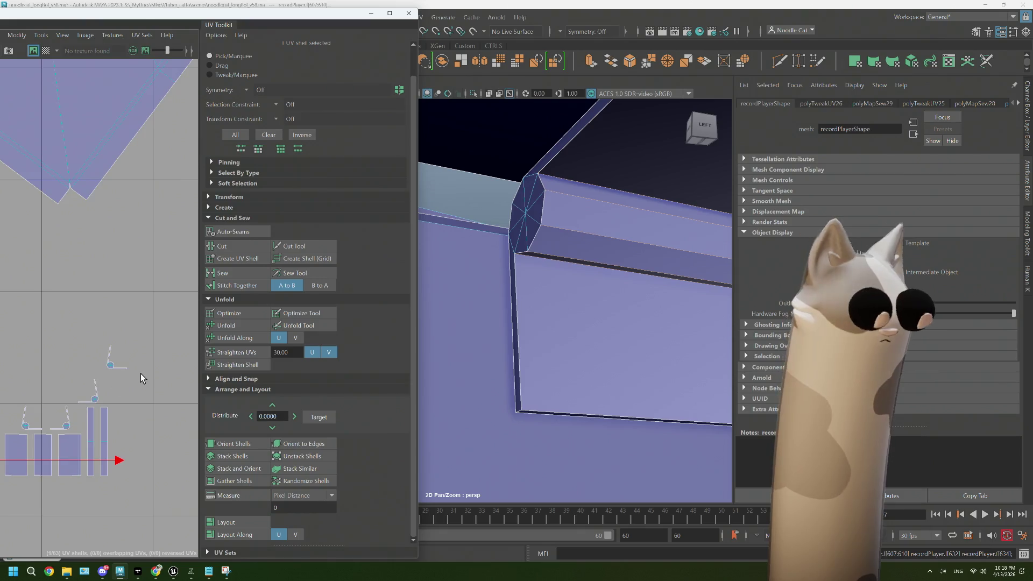
pyautogui.press('f')
pyautogui.scroll(-3)
pyautogui.moveTo(522, 267); pyautogui.dragTo(539, 284)
# Sew the rim's top edge, front corner edges and top beam edge into the panel shell
pyautogui.click(553, 285)
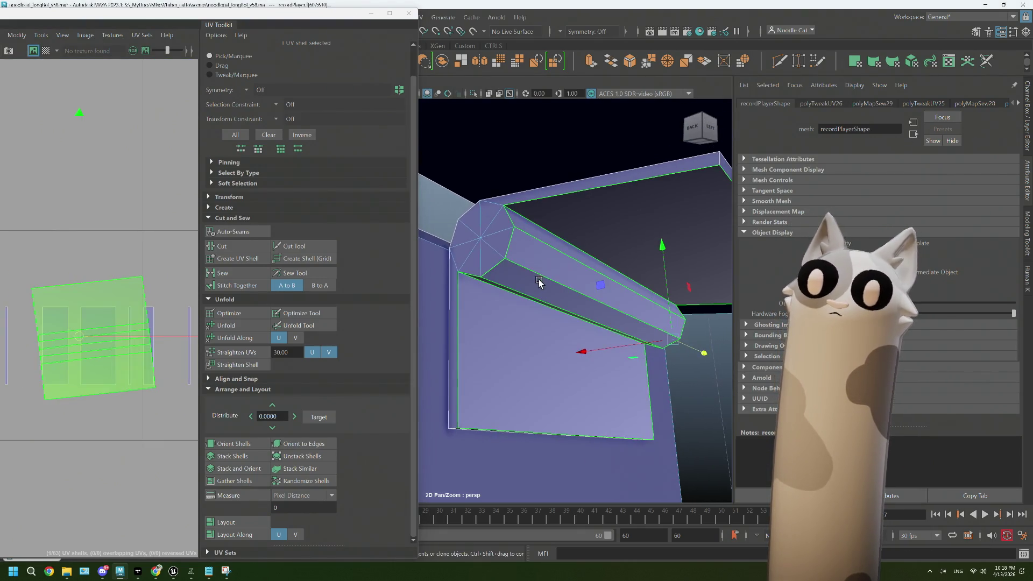
pyautogui.moveTo(532, 263); pyautogui.dragTo(533, 236)
pyautogui.click(518, 213)
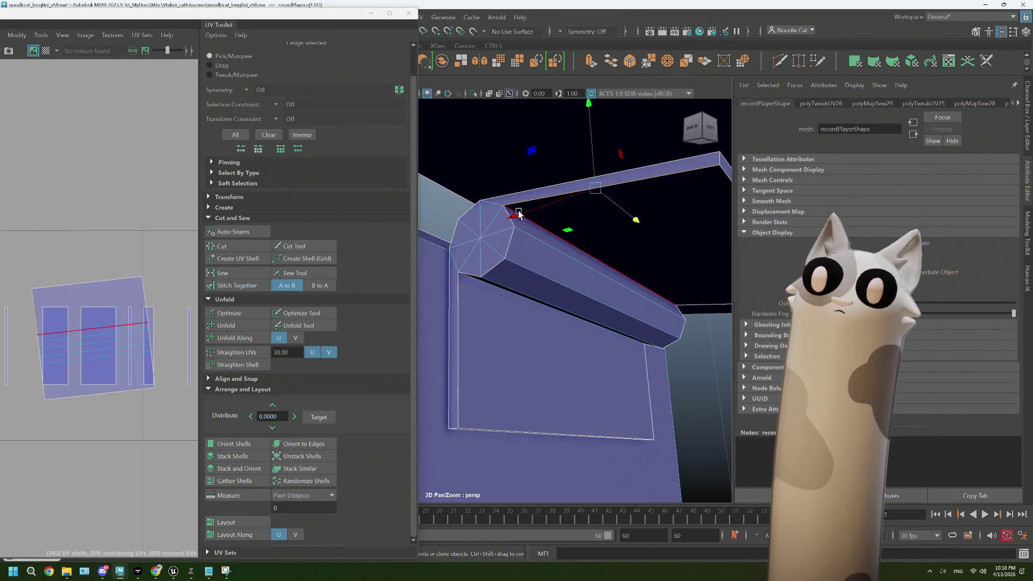
pyautogui.click(491, 265)
pyautogui.click(477, 272)
pyautogui.click(464, 284)
pyautogui.moveTo(484, 299); pyautogui.dragTo(557, 274)
pyautogui.click(605, 329)
pyautogui.click(537, 231)
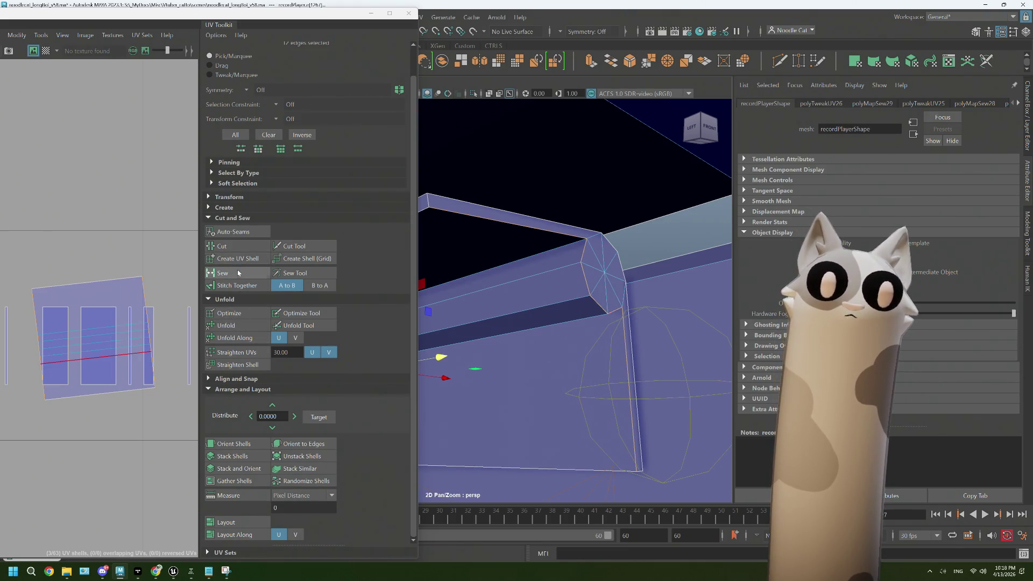
pyautogui.click(237, 273)
# Sew the beam's two bottom edges together
pyautogui.moveTo(560, 332); pyautogui.dragTo(715, 295)
pyautogui.click(541, 422)
pyautogui.click(540, 423)
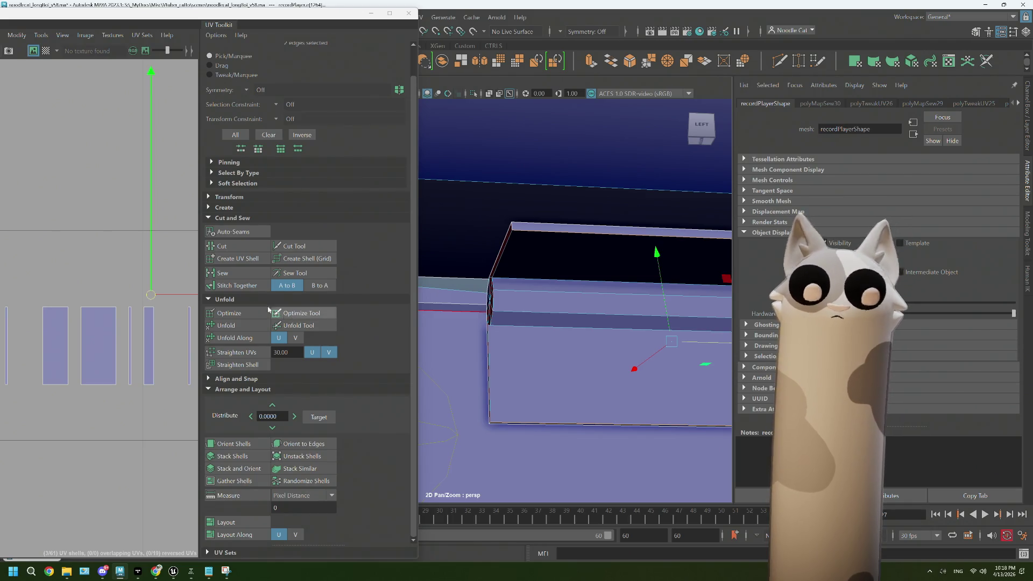
pyautogui.click(231, 273)
# Unfold the rim shell in UV Shell mode, leaving 59 UV shells, and check the narrow strip
pyautogui.moveTo(494, 343); pyautogui.dragTo(518, 262)
pyautogui.moveTo(518, 262); pyautogui.dragTo(580, 275)
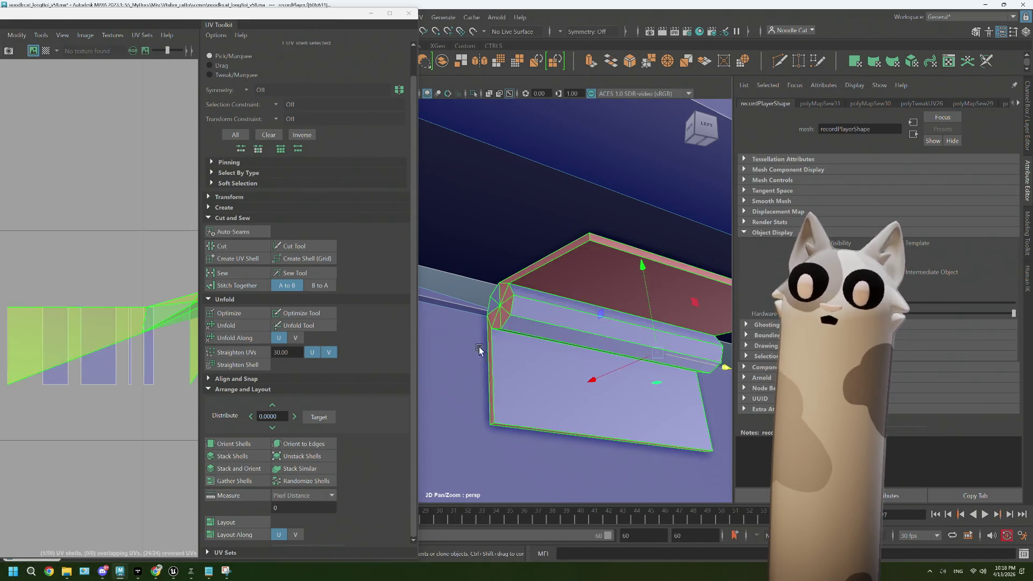
pyautogui.click(229, 326)
pyautogui.click(164, 362)
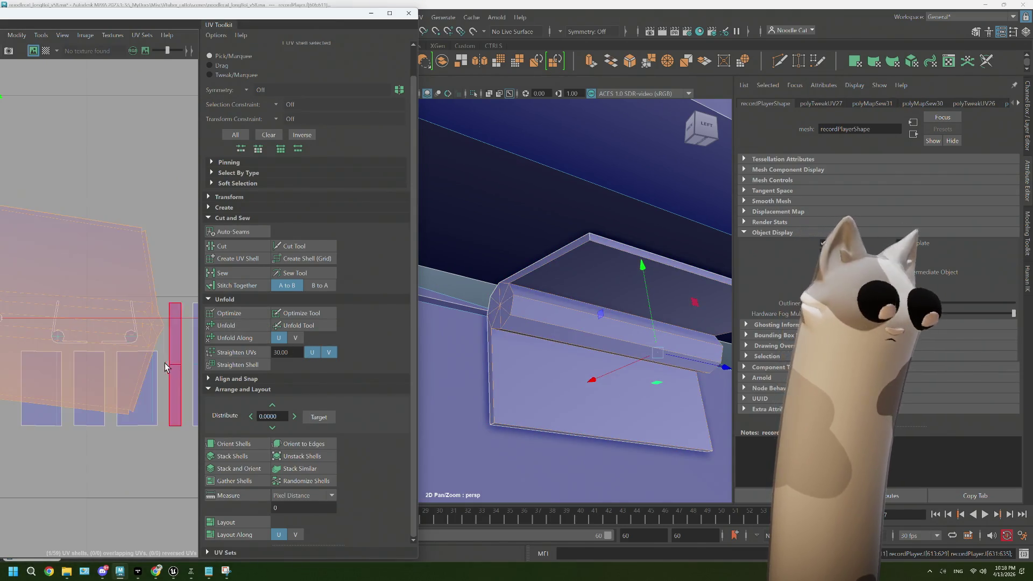
pyautogui.scroll(-3)
pyautogui.scroll(3)
pyautogui.moveTo(529, 327); pyautogui.dragTo(546, 269)
pyautogui.moveTo(546, 269); pyautogui.dragTo(549, 234)
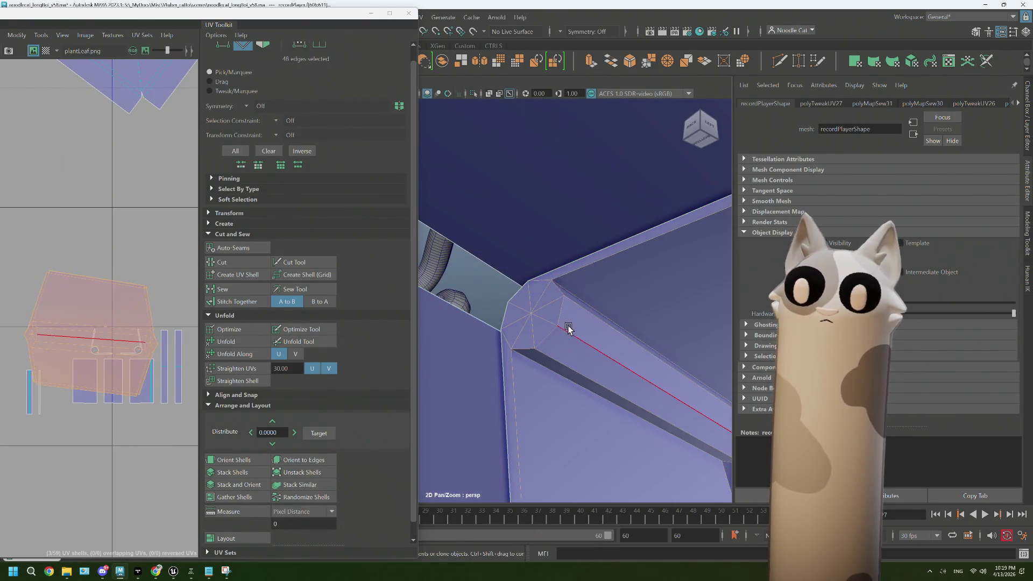
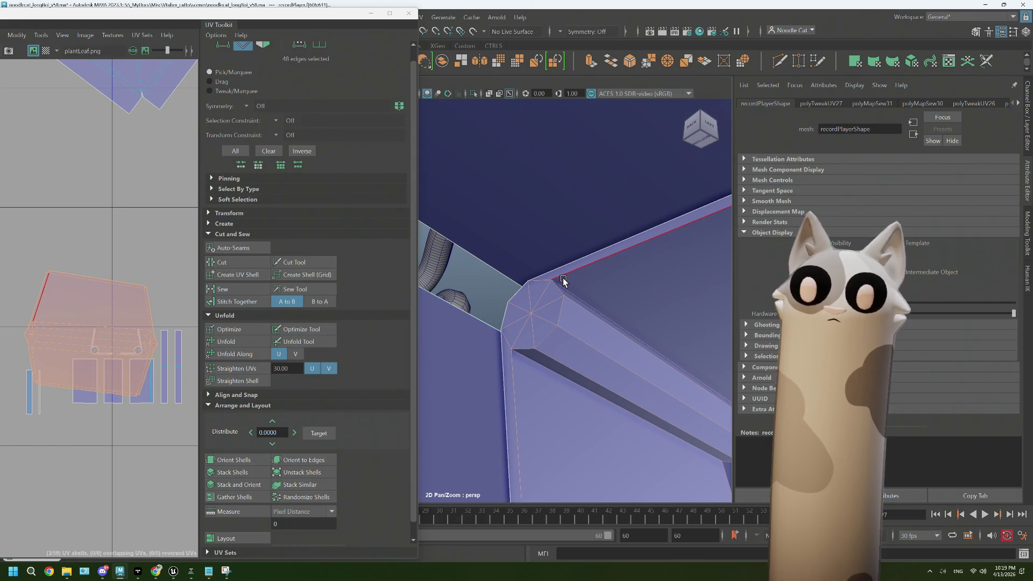
# Select 12 edges along the plank's bottom loop and corners, and cut the UVs along them
pyautogui.click(564, 279)
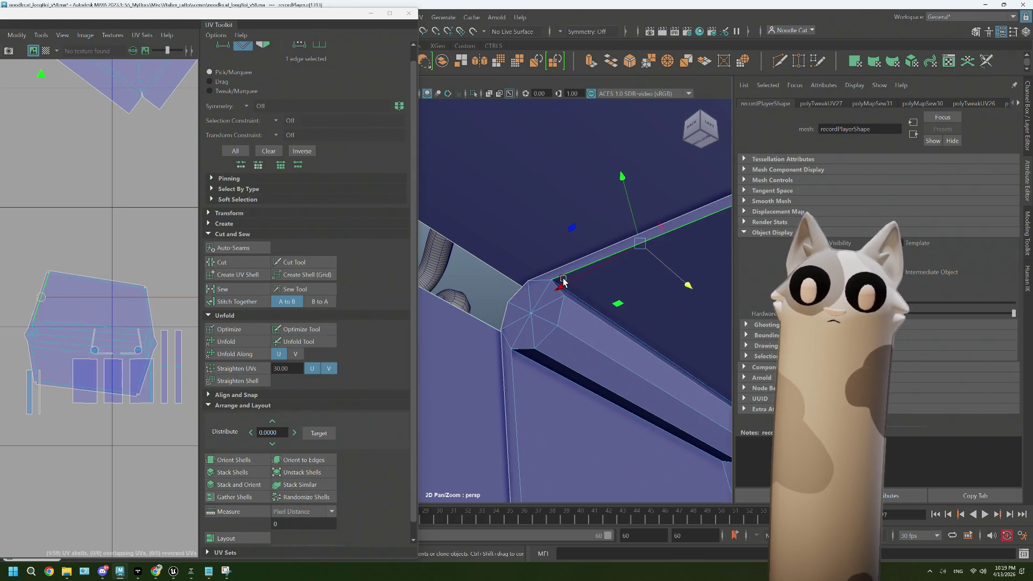
pyautogui.click(545, 339)
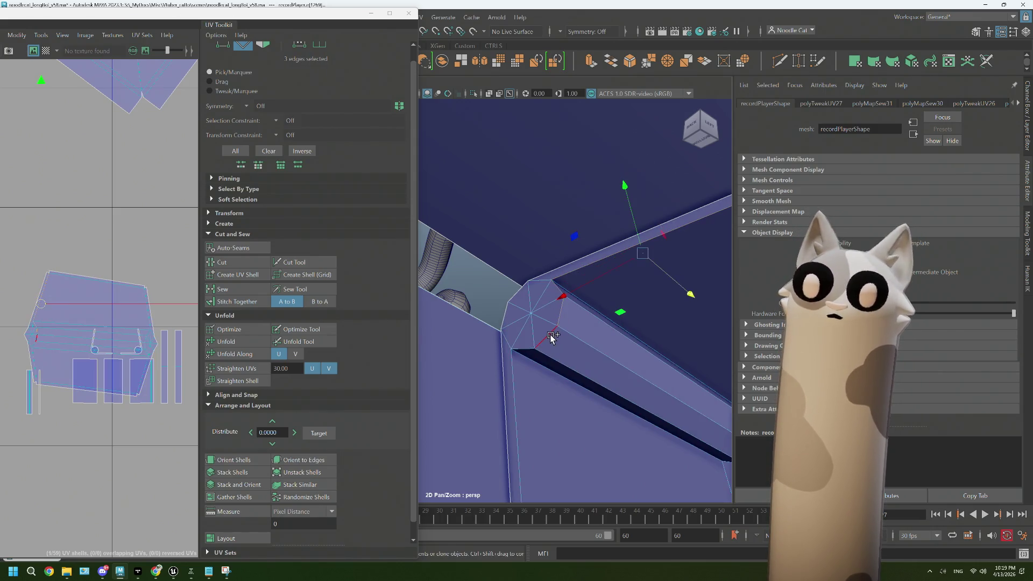
pyautogui.doubleClick(528, 370)
pyautogui.moveTo(529, 370); pyautogui.dragTo(625, 347)
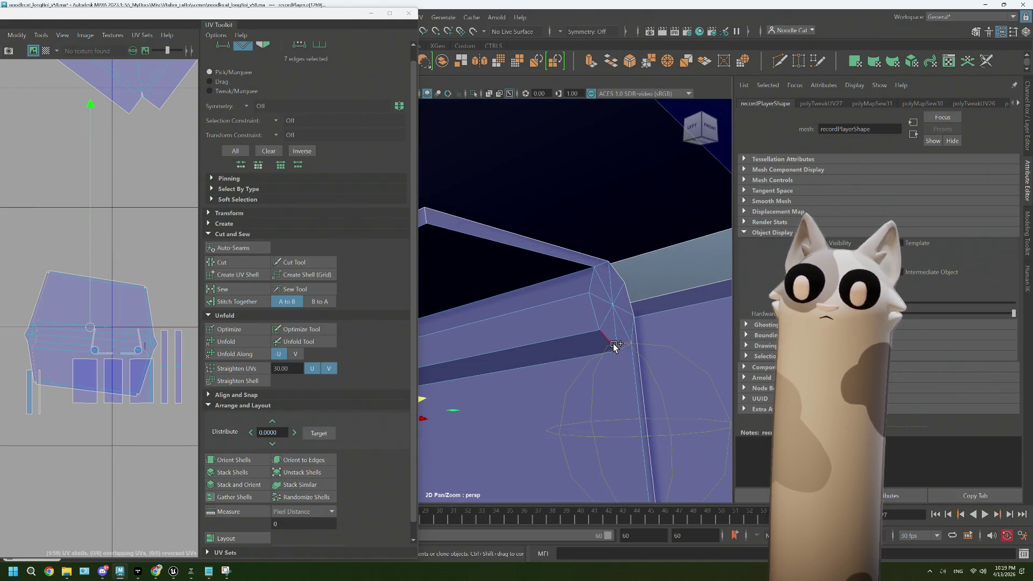
pyautogui.click(634, 364)
pyautogui.click(591, 297)
pyautogui.click(581, 281)
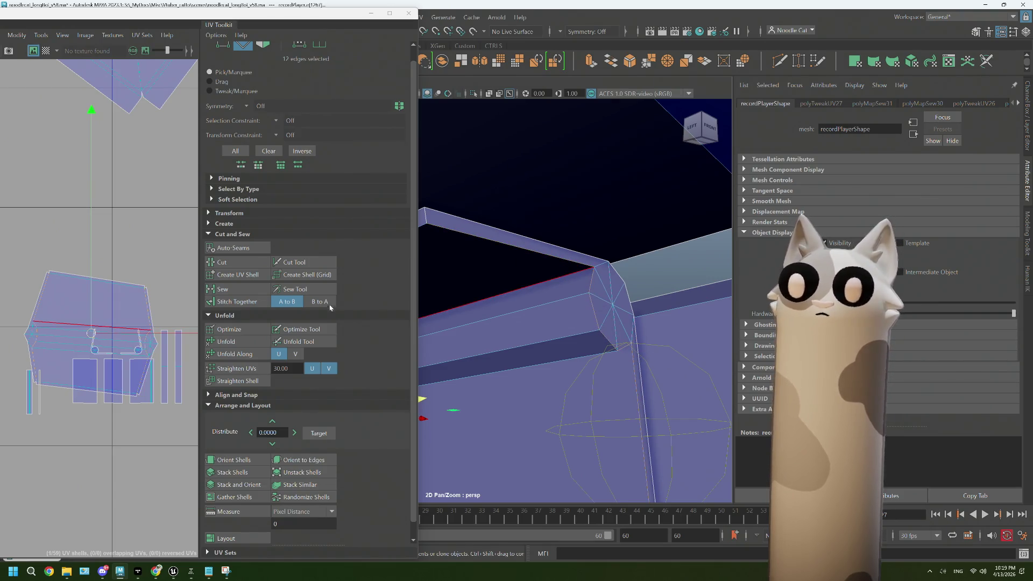
pyautogui.click(221, 262)
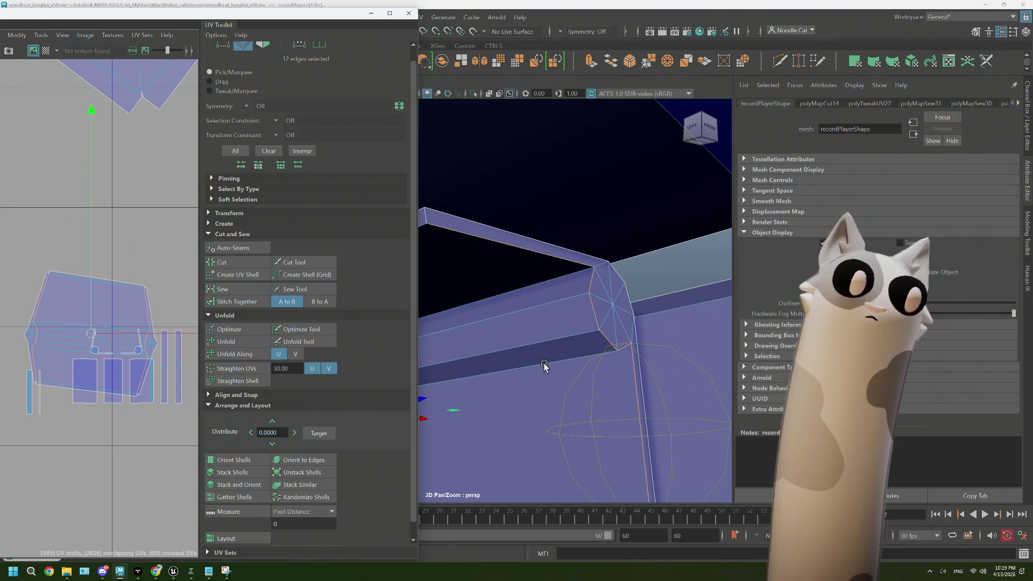
# Add one more plank edge and cut the UVs along it
pyautogui.moveTo(548, 341); pyautogui.dragTo(598, 338)
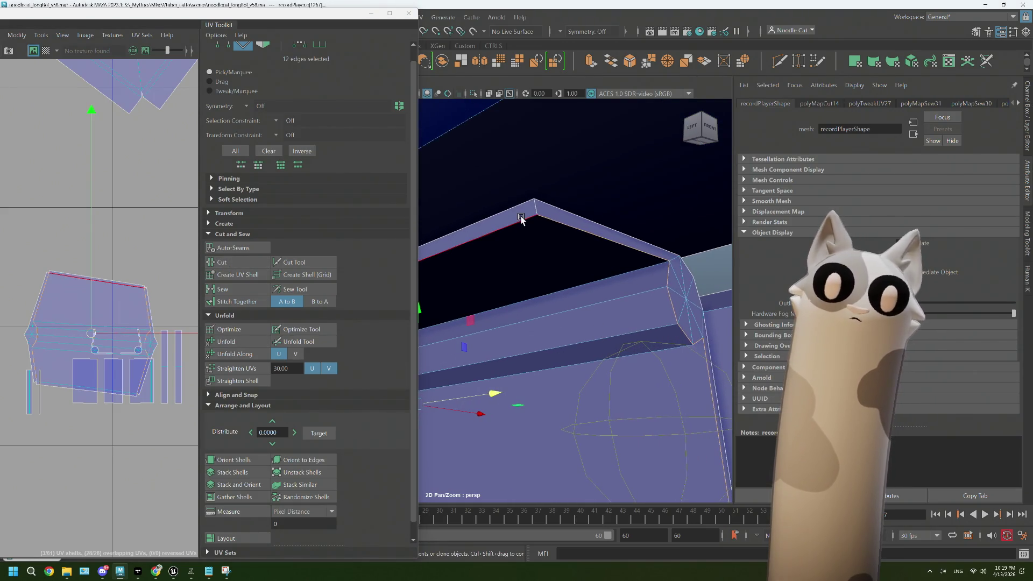
pyautogui.click(532, 214)
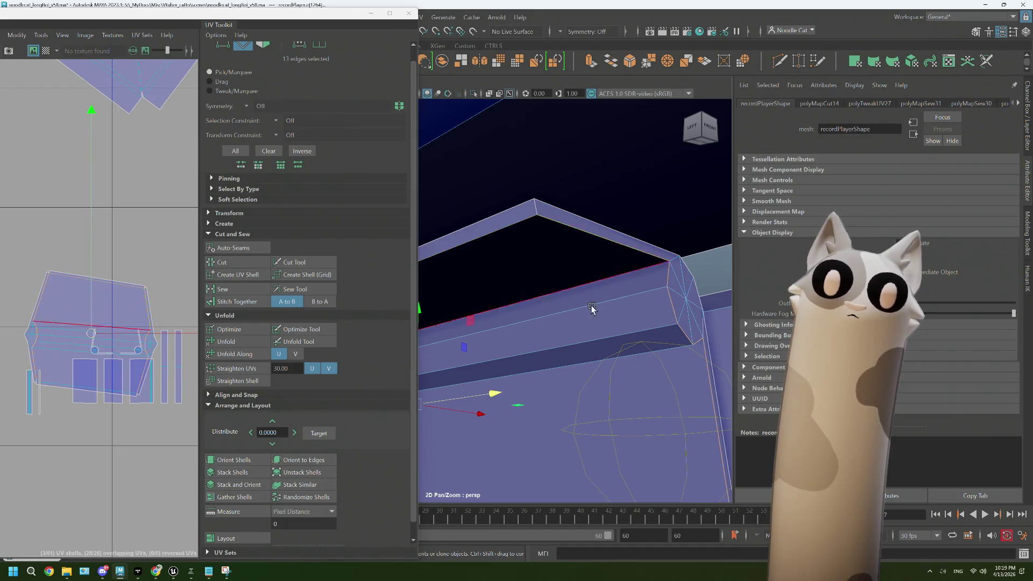
pyautogui.moveTo(531, 214); pyautogui.dragTo(614, 365)
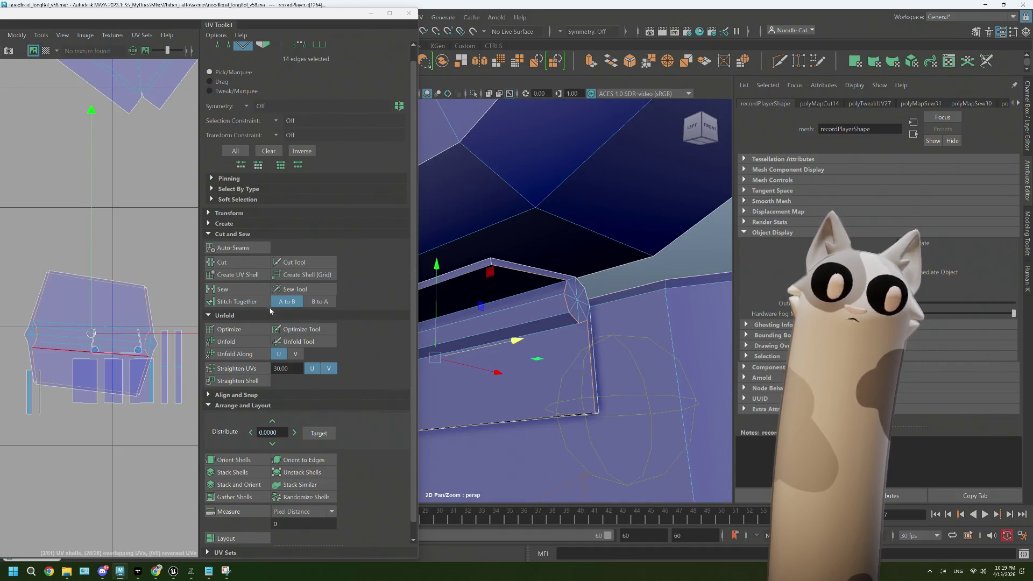
pyautogui.click(231, 262)
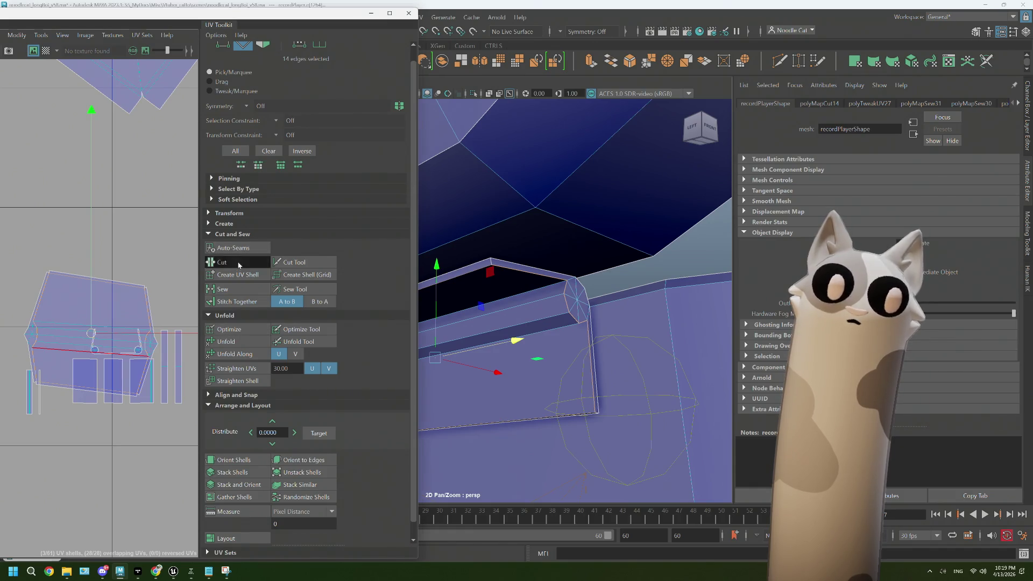
# Select the plank's top edge loop plus its end-cap edges as the next seam
pyautogui.moveTo(654, 341); pyautogui.dragTo(572, 239)
pyautogui.moveTo(572, 243); pyautogui.dragTo(581, 222)
pyautogui.doubleClick(564, 250)
pyautogui.moveTo(682, 330); pyautogui.dragTo(609, 265)
pyautogui.click(617, 261)
pyautogui.click(639, 322)
pyautogui.click(623, 346)
pyautogui.moveTo(622, 346); pyautogui.dragTo(557, 338)
pyautogui.click(641, 322)
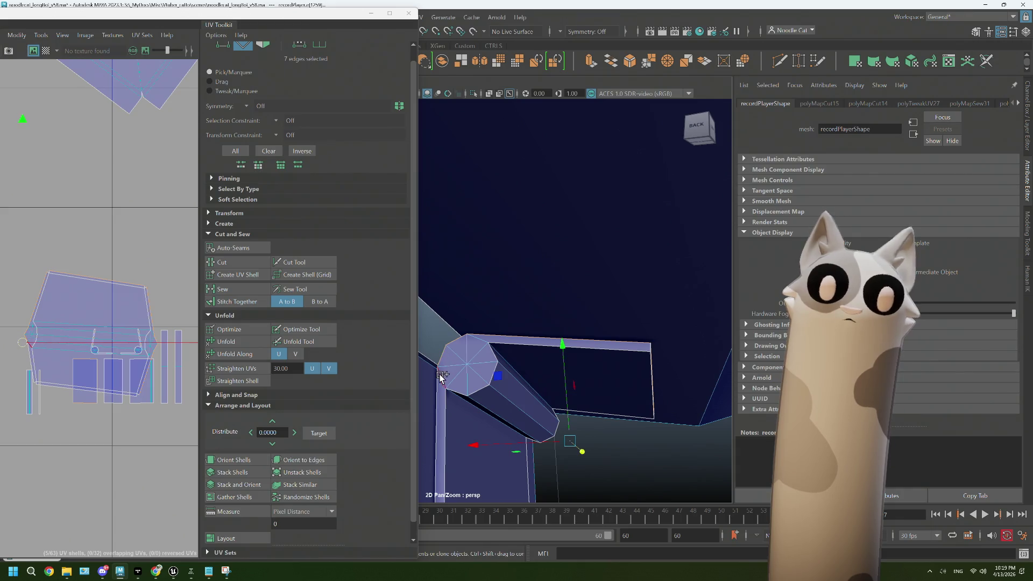
# Turn the selected plank faces into their own UV shell with Create UV Shell
pyautogui.press('f')
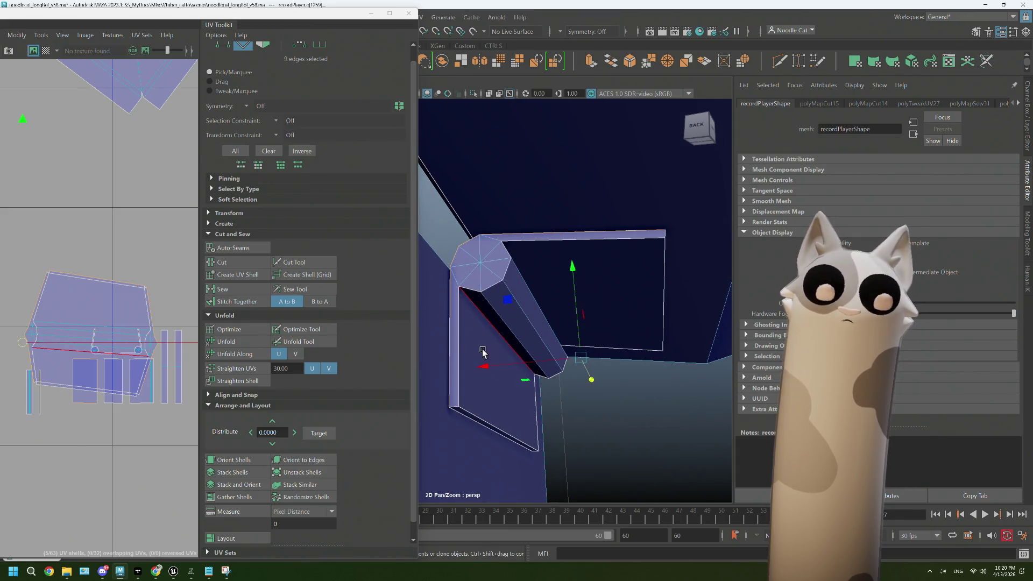
pyautogui.click(240, 276)
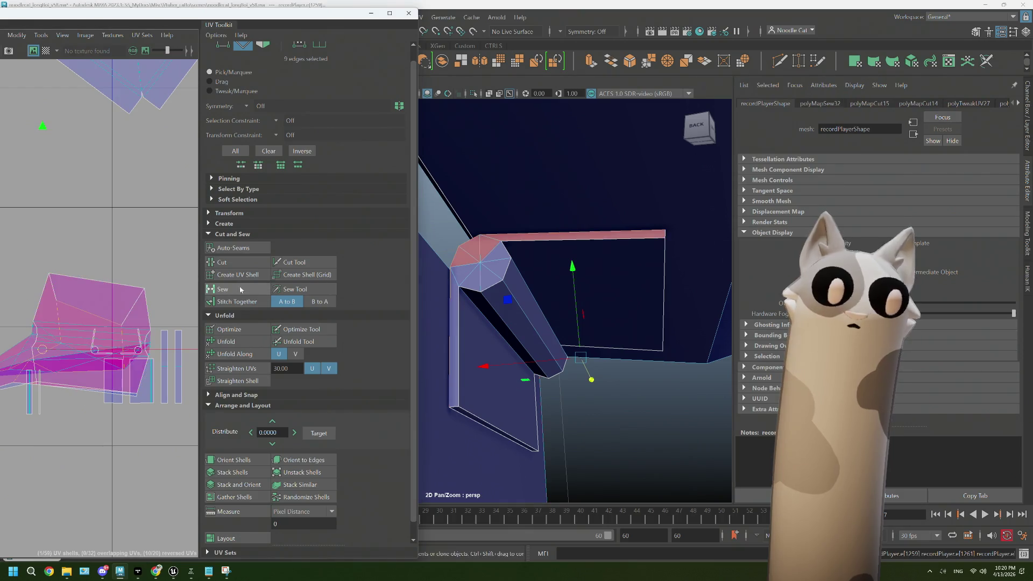
pyautogui.press('f')
# Select two edges along the plank and sew their UVs back together
pyautogui.moveTo(476, 409); pyautogui.dragTo(489, 332)
pyautogui.scroll(3)
pyautogui.moveTo(494, 264); pyautogui.dragTo(502, 240)
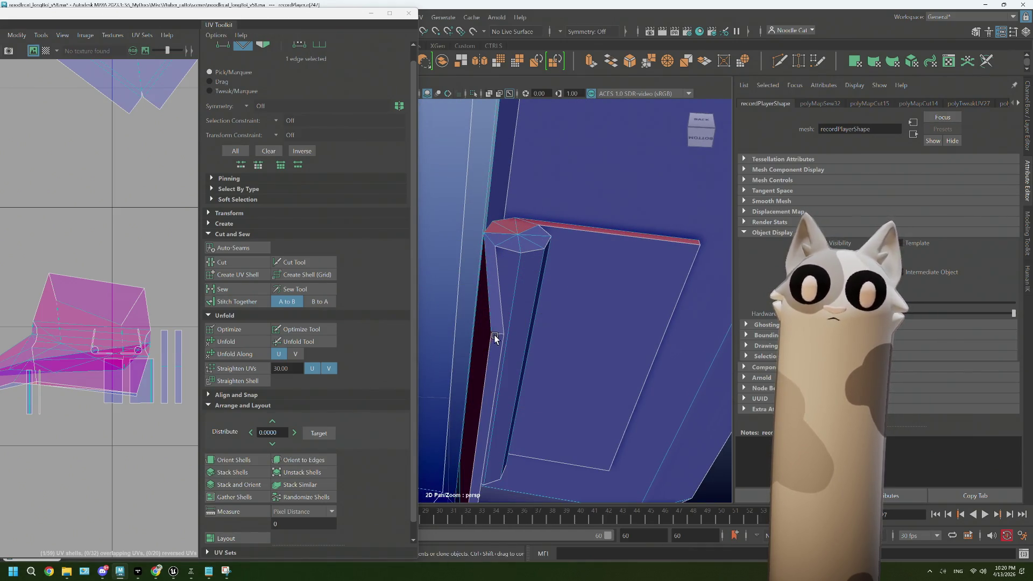
pyautogui.moveTo(505, 350); pyautogui.dragTo(487, 371)
pyautogui.click(479, 376)
pyautogui.click(479, 384)
pyautogui.moveTo(491, 410); pyautogui.dragTo(455, 405)
pyautogui.moveTo(563, 212); pyautogui.dragTo(675, 359)
pyautogui.moveTo(530, 353); pyautogui.dragTo(583, 337)
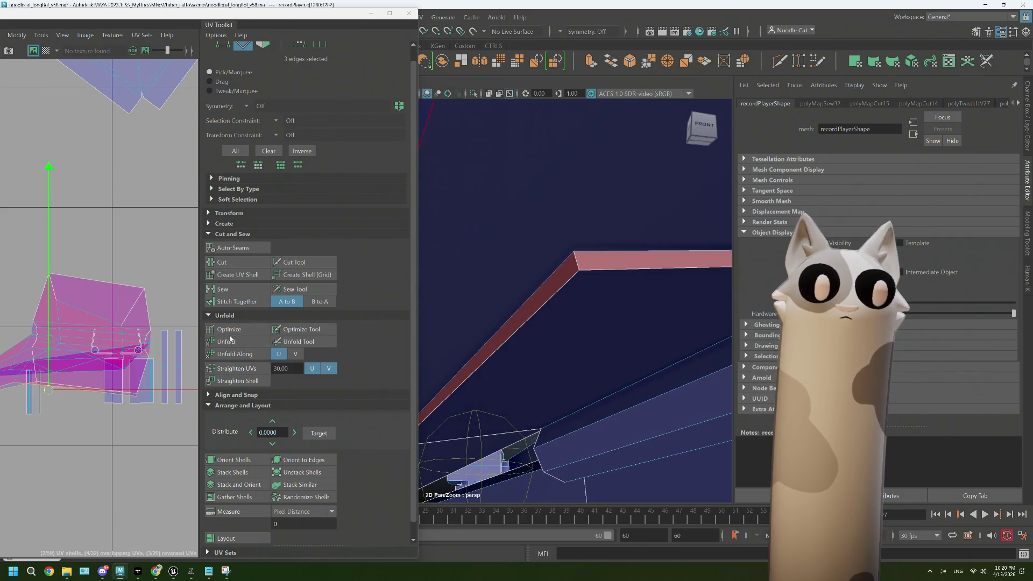
pyautogui.click(222, 288)
# Select the pink UV shell and unfold it flat
pyautogui.moveTo(106, 325); pyautogui.dragTo(102, 310)
pyautogui.click(101, 309)
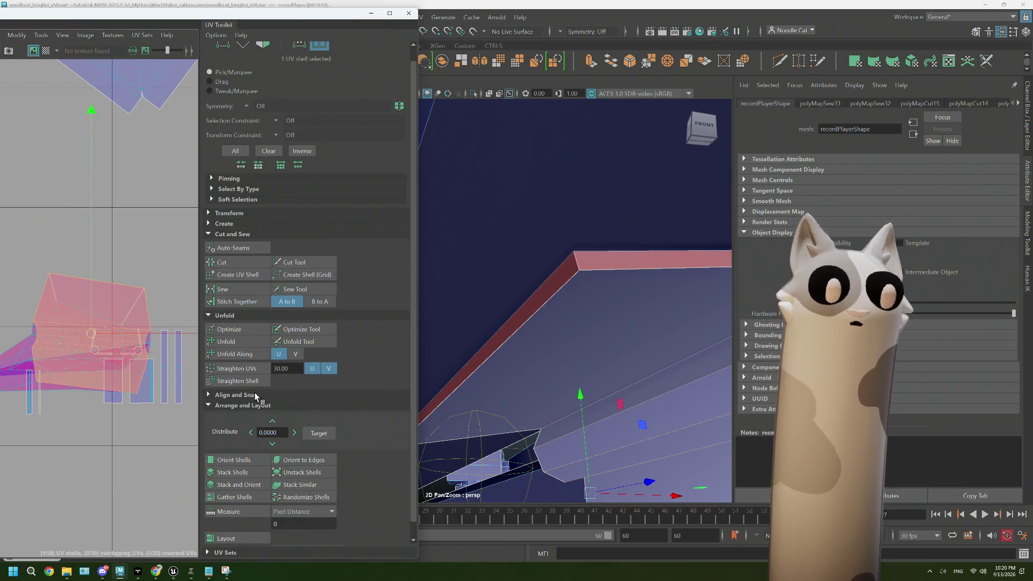
pyautogui.click(234, 344)
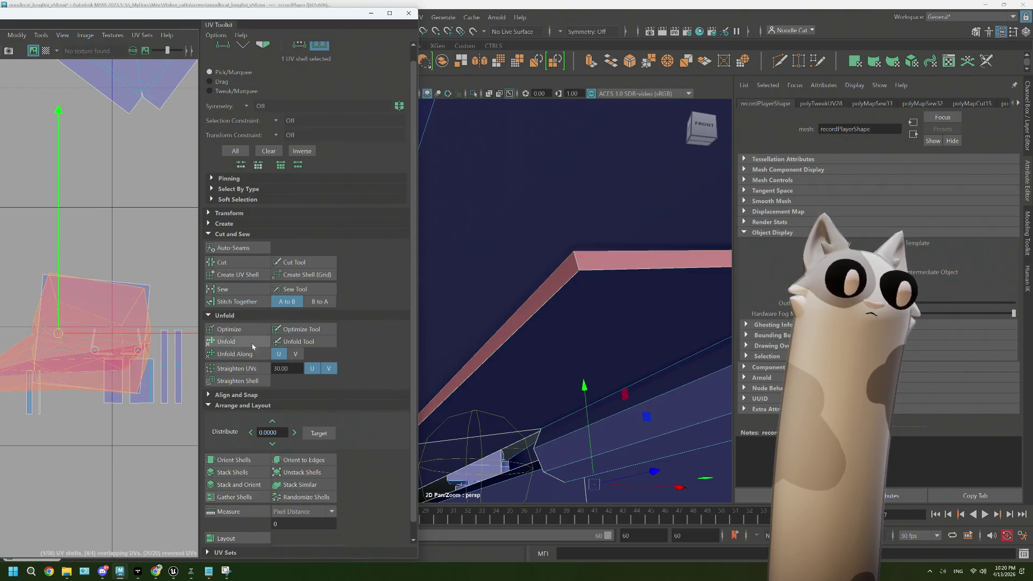
pyautogui.click(121, 384)
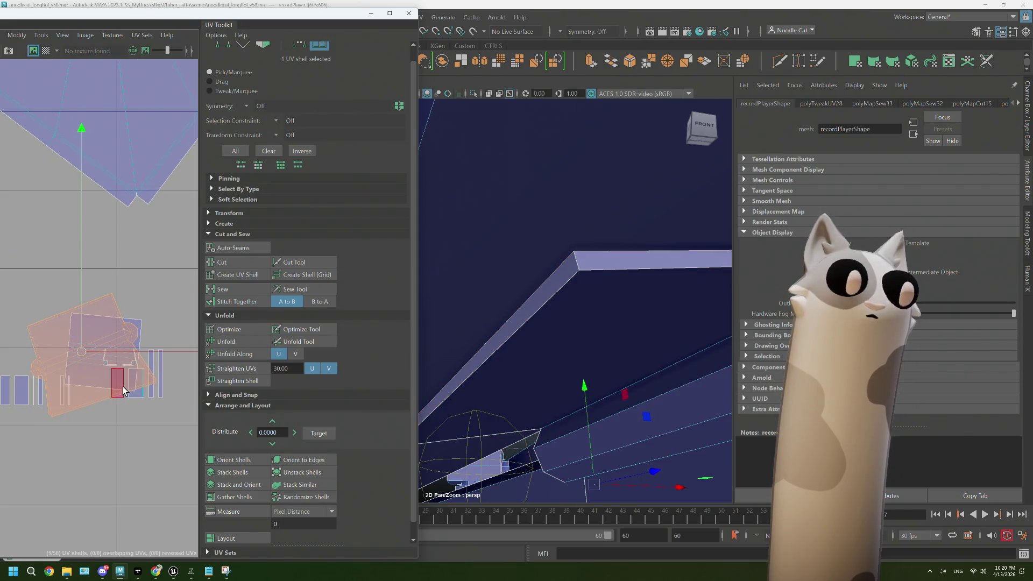
# Select two edges on the plank and cut the UVs along them
pyautogui.press('f')
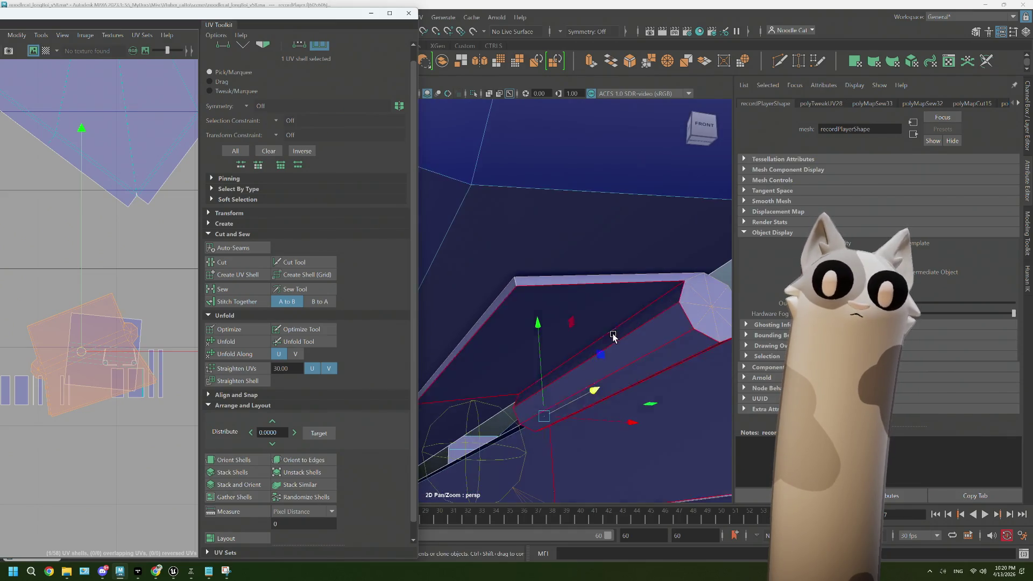
pyautogui.moveTo(578, 322); pyautogui.dragTo(576, 237)
pyautogui.moveTo(576, 237); pyautogui.dragTo(581, 304)
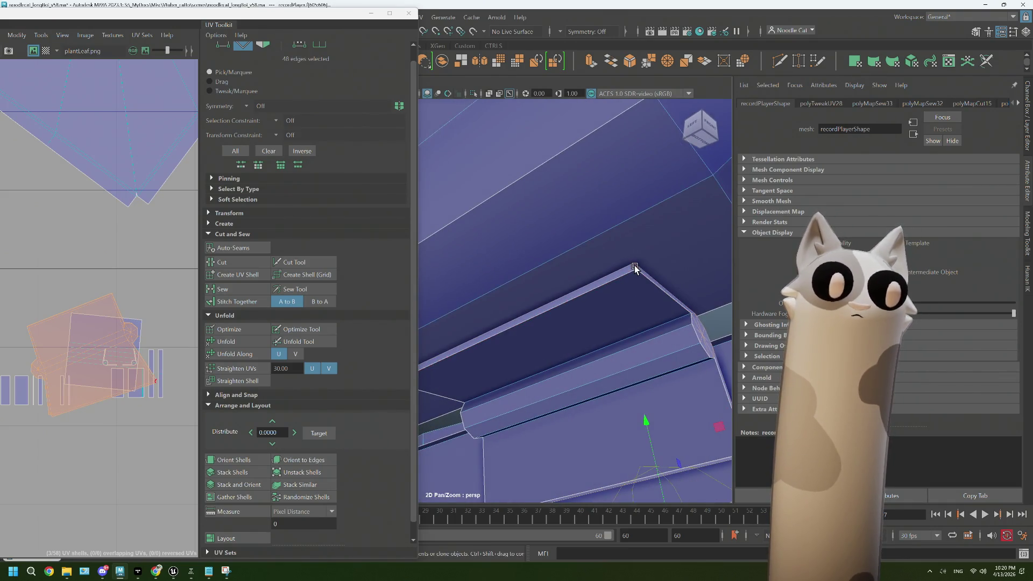
pyautogui.click(634, 267)
pyautogui.scroll(3)
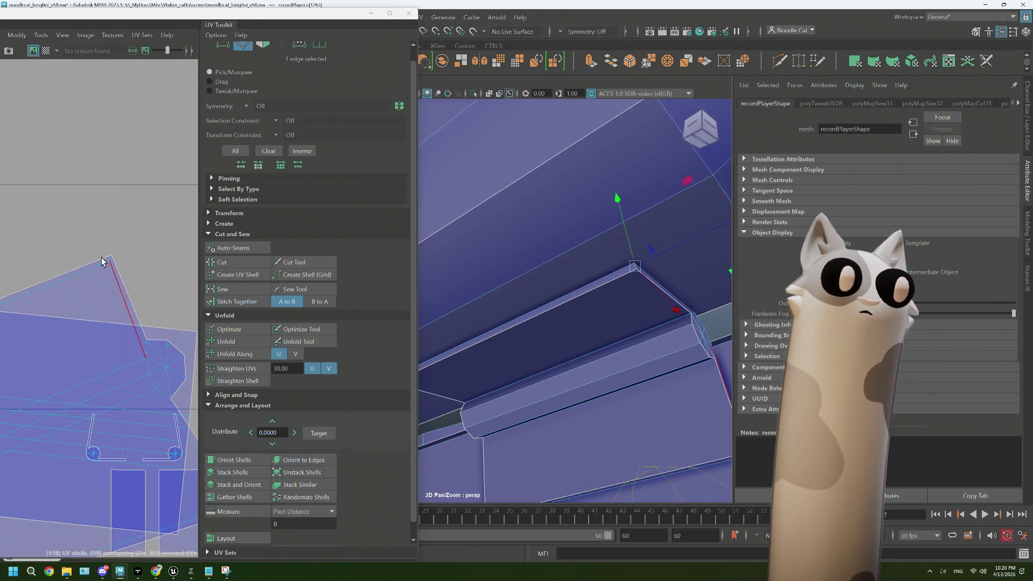
pyautogui.moveTo(77, 333); pyautogui.dragTo(101, 316)
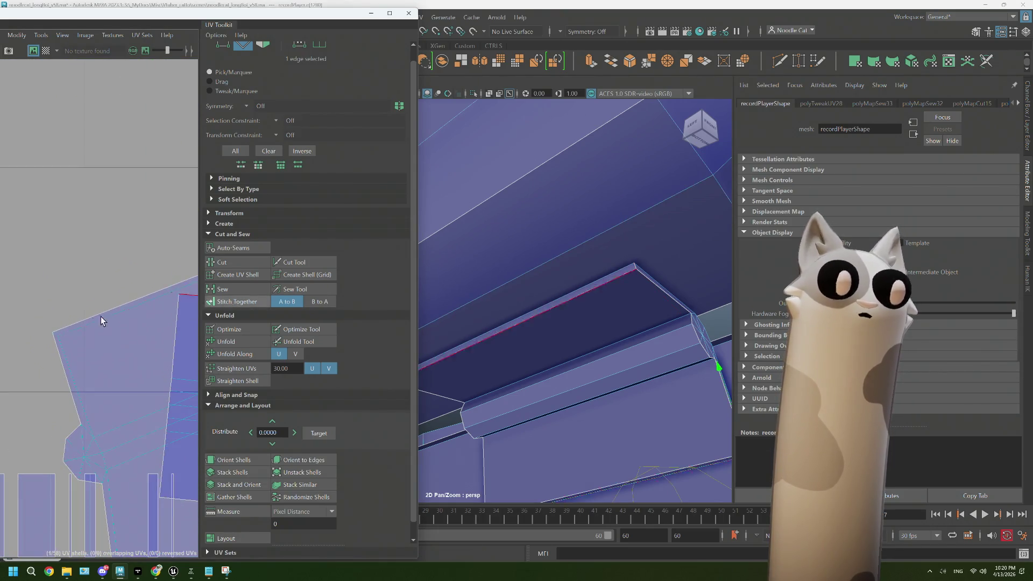
pyautogui.click(56, 333)
pyautogui.click(222, 262)
# Stitch the plank's long edge together and unfold the stitched shell flat
pyautogui.moveTo(517, 262); pyautogui.dragTo(539, 241)
pyautogui.doubleClick(610, 279)
pyautogui.click(622, 285)
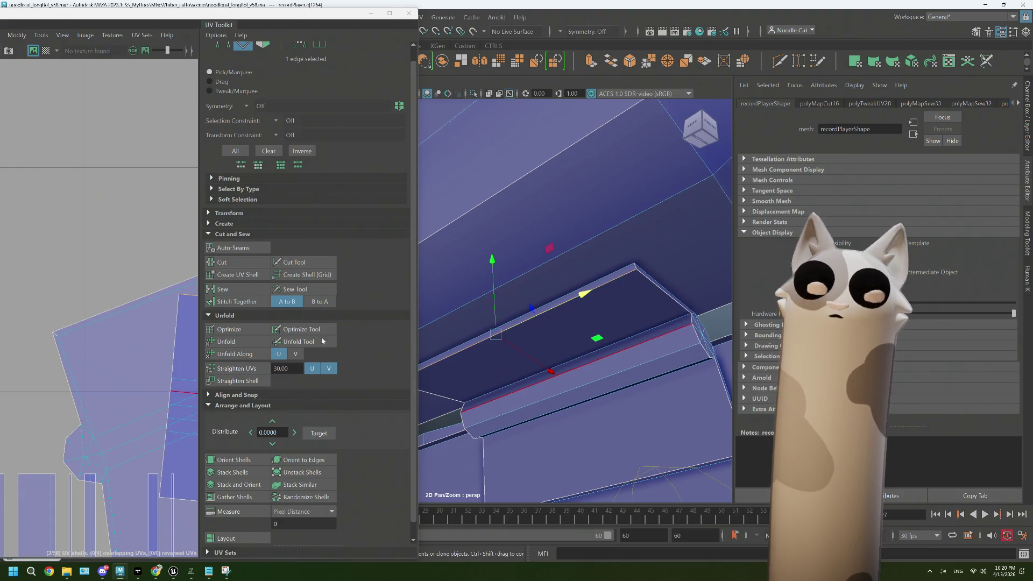
pyautogui.click(225, 303)
pyautogui.moveTo(104, 346); pyautogui.dragTo(86, 343)
pyautogui.click(86, 342)
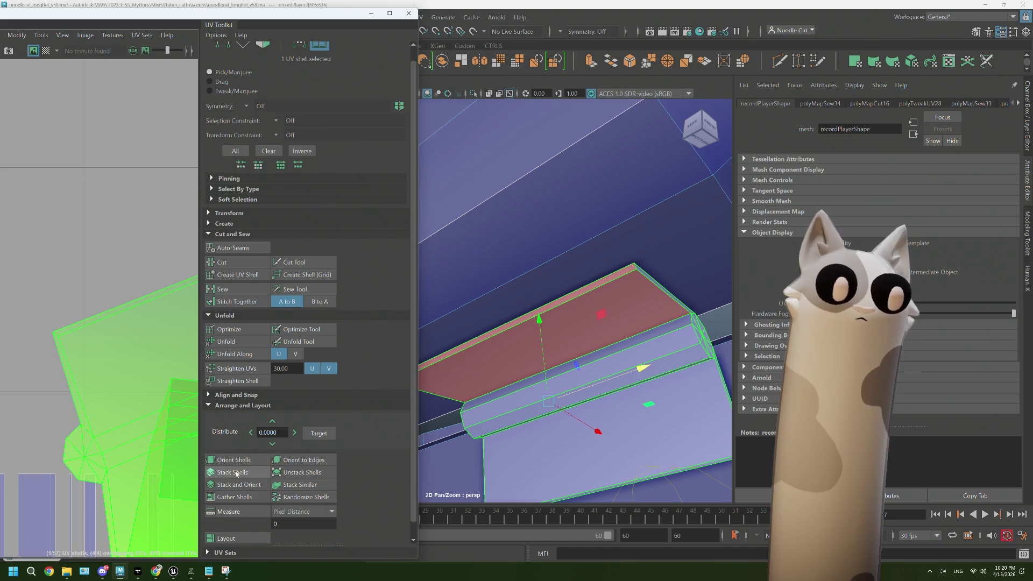
pyautogui.click(226, 341)
# Move the unfolded shell up-left in the UV layout
pyautogui.scroll(-3)
pyautogui.scroll(-3)
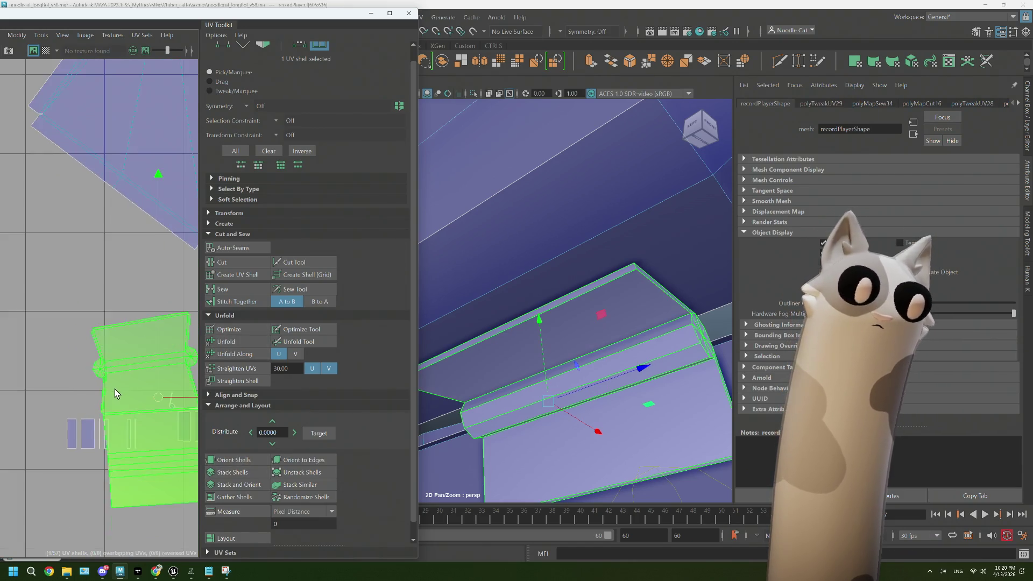
pyautogui.press('w')
pyautogui.moveTo(140, 403); pyautogui.dragTo(55, 323)
pyautogui.moveTo(559, 416); pyautogui.dragTo(538, 290)
pyautogui.moveTo(538, 290); pyautogui.dragTo(571, 351)
# Select the hinge piece's edge loop and sew its UVs together
pyautogui.click(540, 288)
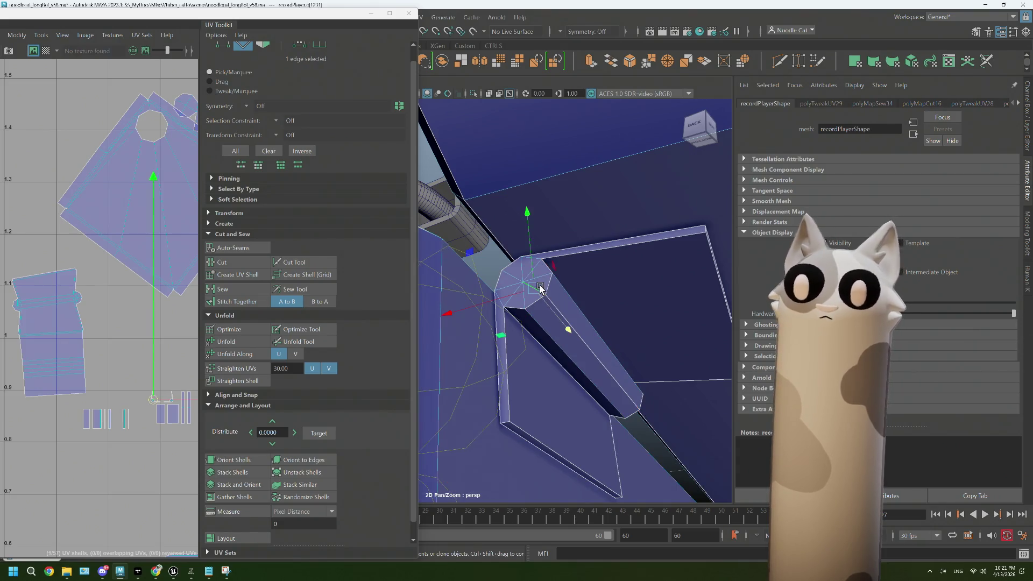
pyautogui.doubleClick(540, 288)
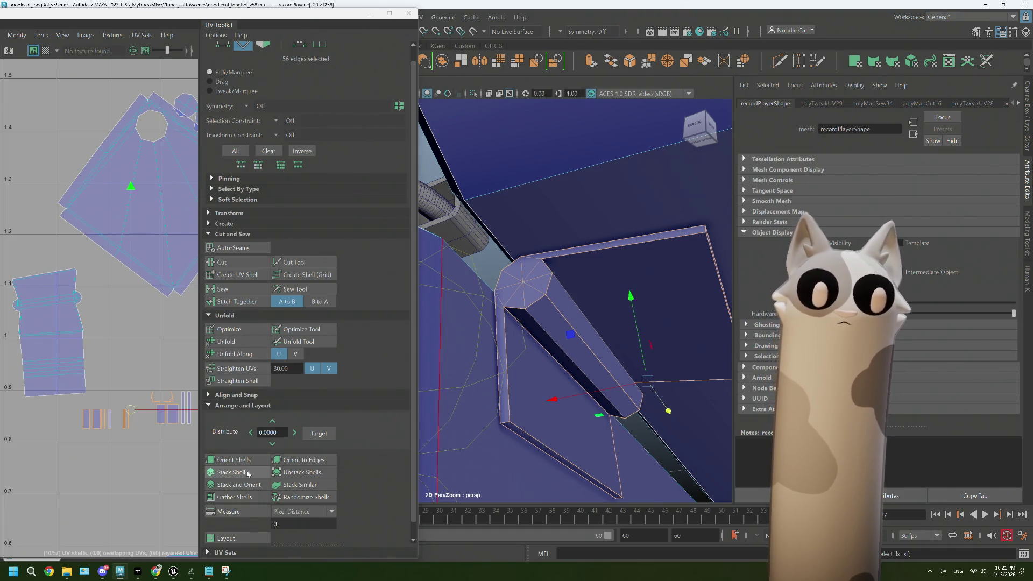
pyautogui.click(230, 289)
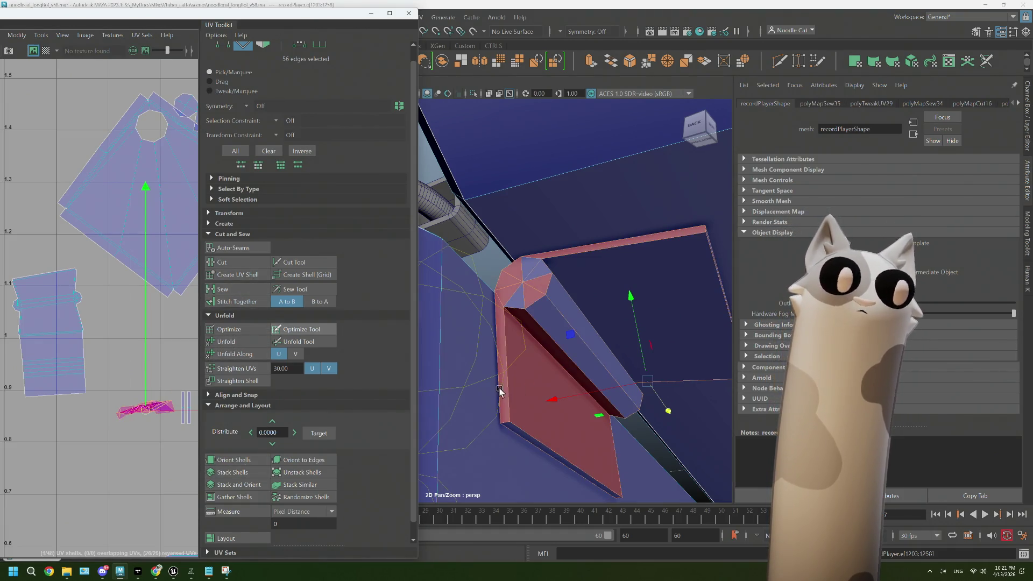
pyautogui.scroll(3)
pyautogui.scroll(-3)
# Cut a UV seam along the piece's top-corner and bottom edges
pyautogui.moveTo(538, 264); pyautogui.dragTo(542, 230)
pyautogui.click(543, 226)
pyautogui.click(487, 240)
pyautogui.click(476, 259)
pyautogui.click(464, 285)
pyautogui.click(455, 289)
pyautogui.click(503, 425)
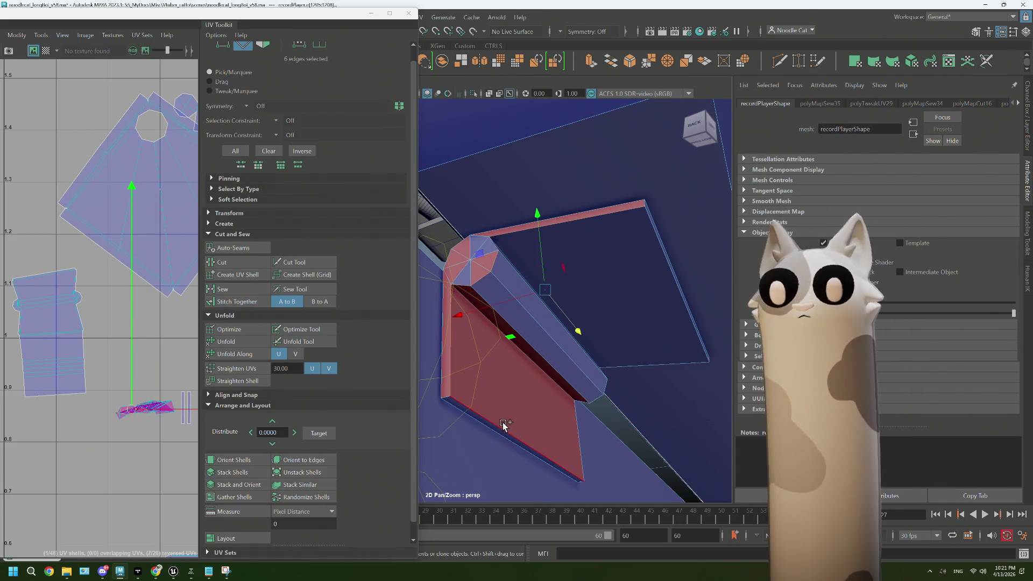
pyautogui.click(503, 426)
pyautogui.moveTo(504, 426); pyautogui.dragTo(676, 271)
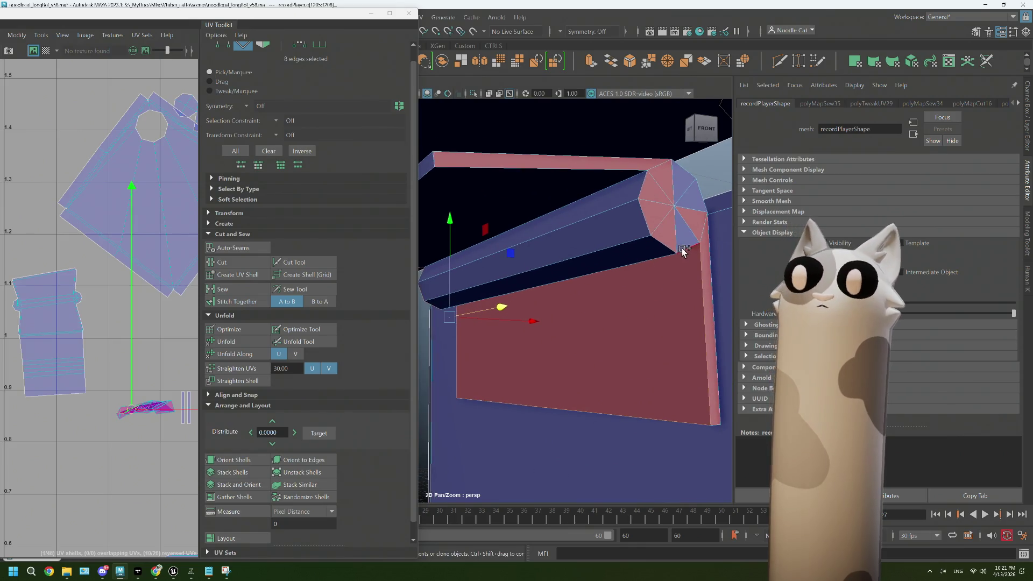
pyautogui.click(650, 218)
pyautogui.click(626, 172)
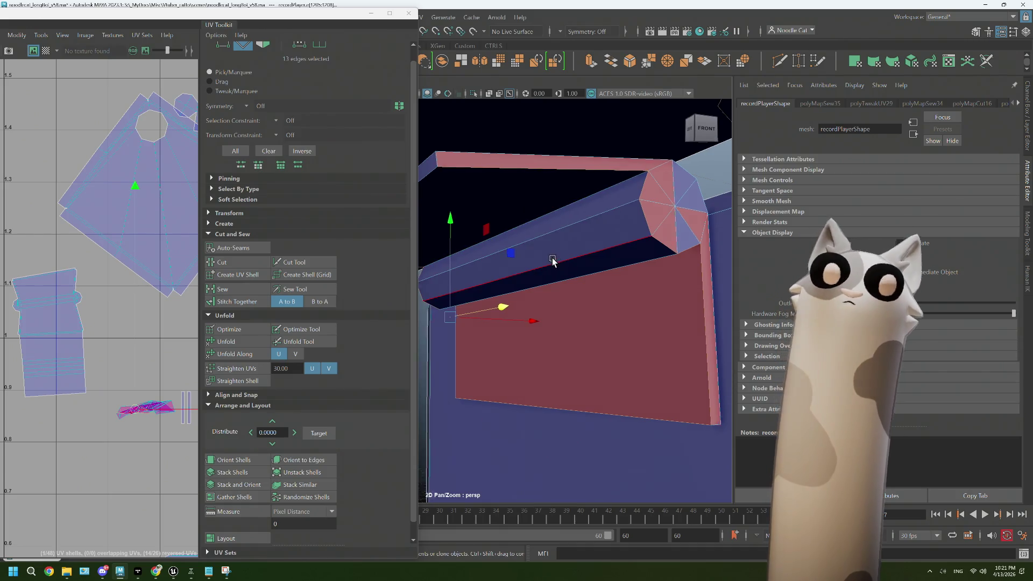
pyautogui.moveTo(491, 260); pyautogui.dragTo(588, 256)
pyautogui.click(231, 263)
# On the small rectangular shell, cut a seam across two border edges with Ctrl+X
pyautogui.moveTo(548, 262); pyautogui.dragTo(595, 290)
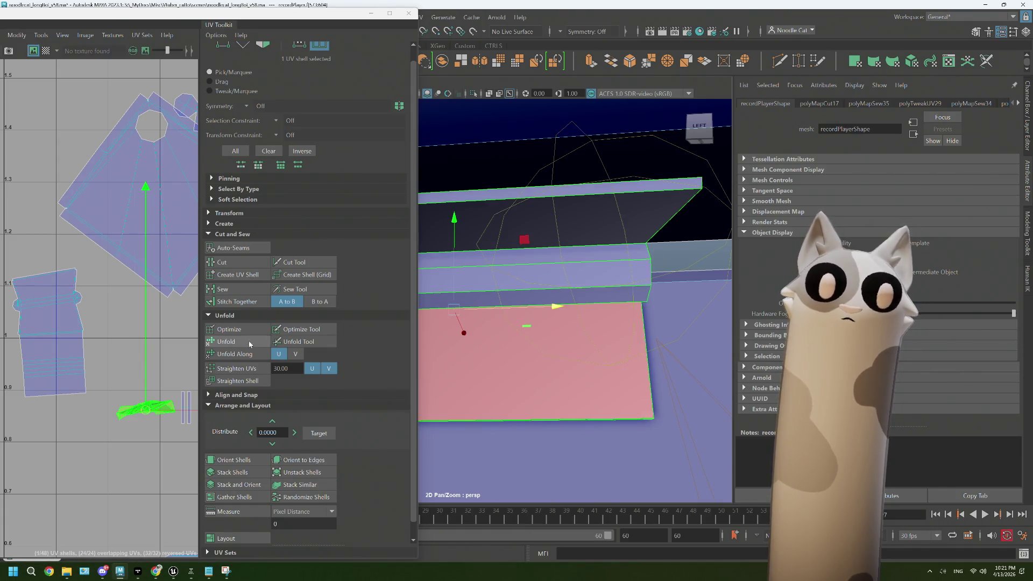
pyautogui.click(136, 418)
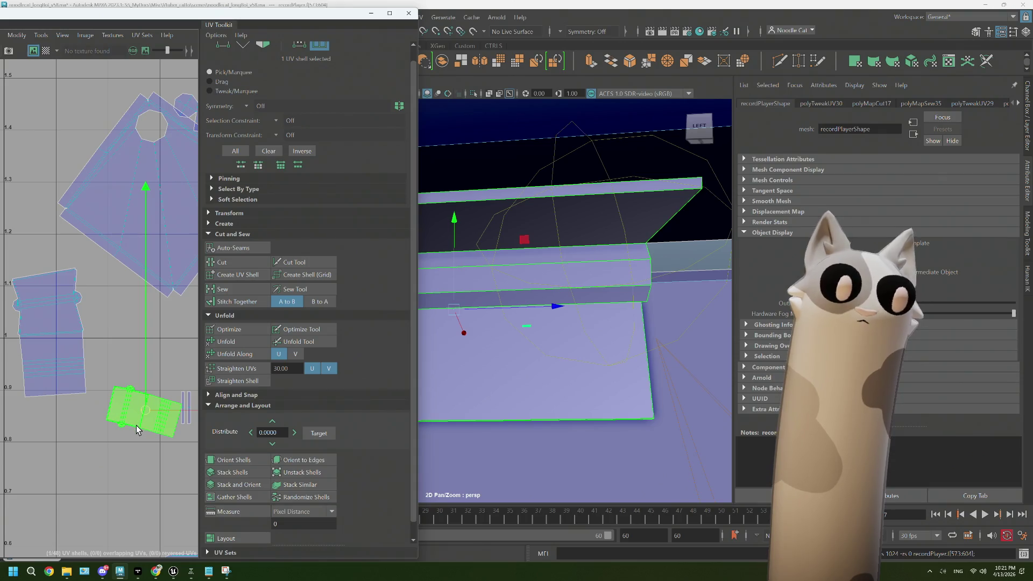
pyautogui.scroll(3)
pyautogui.press('F10')
pyautogui.click(59, 453)
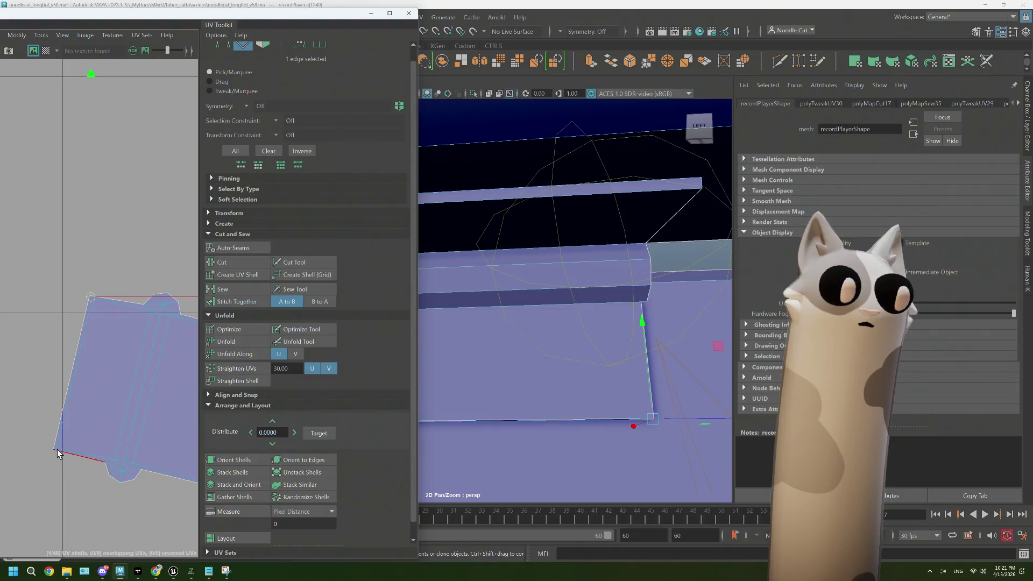
pyautogui.click(80, 455)
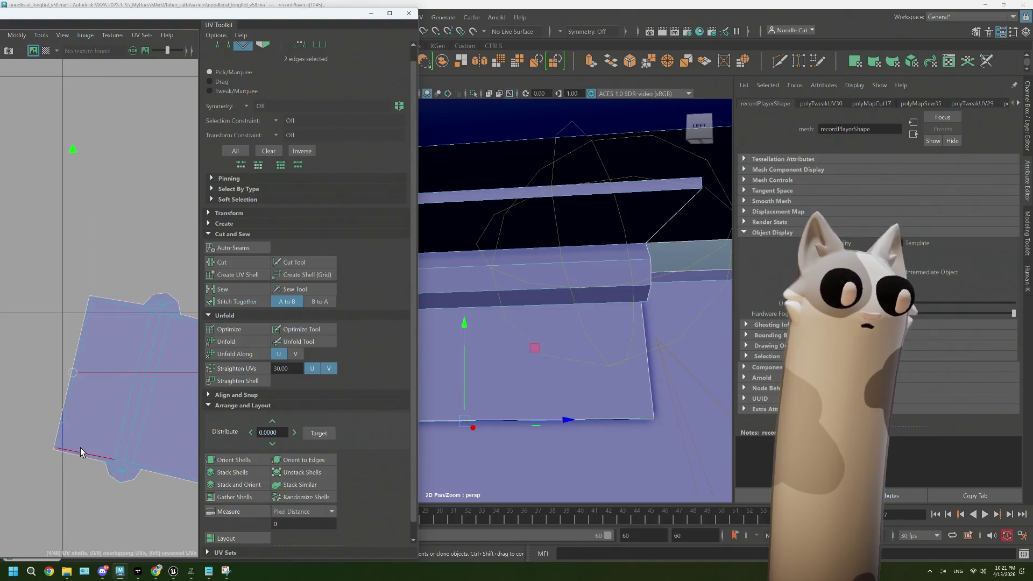
pyautogui.hotkey('ctrl', 'x')
pyautogui.scroll(-3)
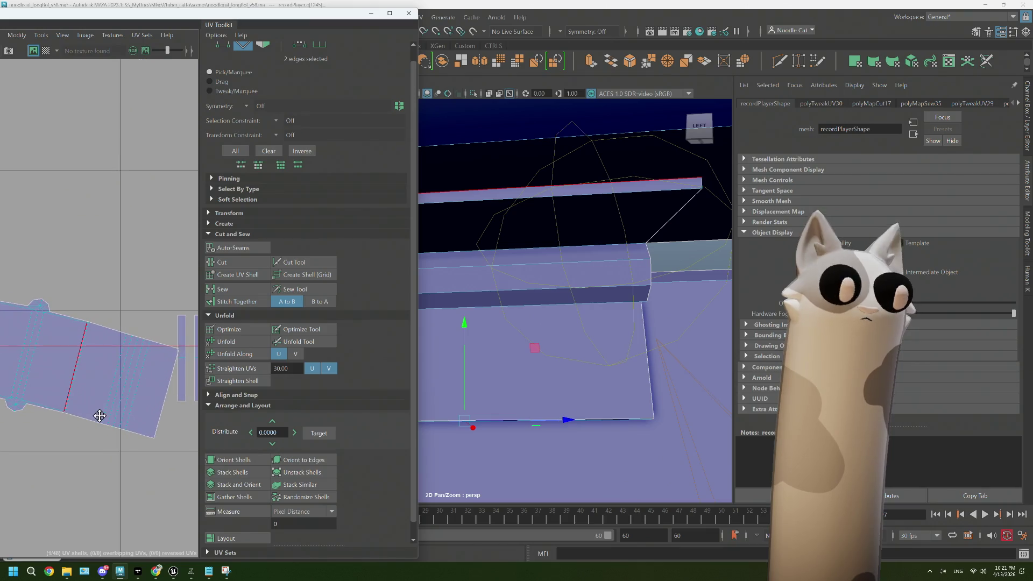
# Move the small shell up into the cluster of other shells near 1.0
pyautogui.moveTo(116, 337); pyautogui.dragTo(69, 320)
pyautogui.click(121, 398)
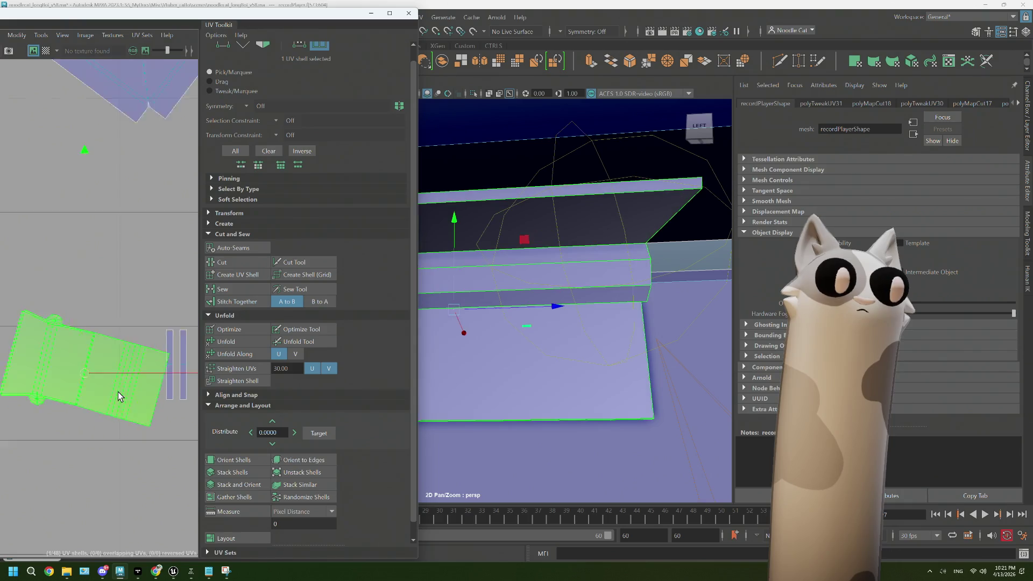
pyautogui.scroll(-3)
pyautogui.moveTo(104, 387); pyautogui.dragTo(23, 318)
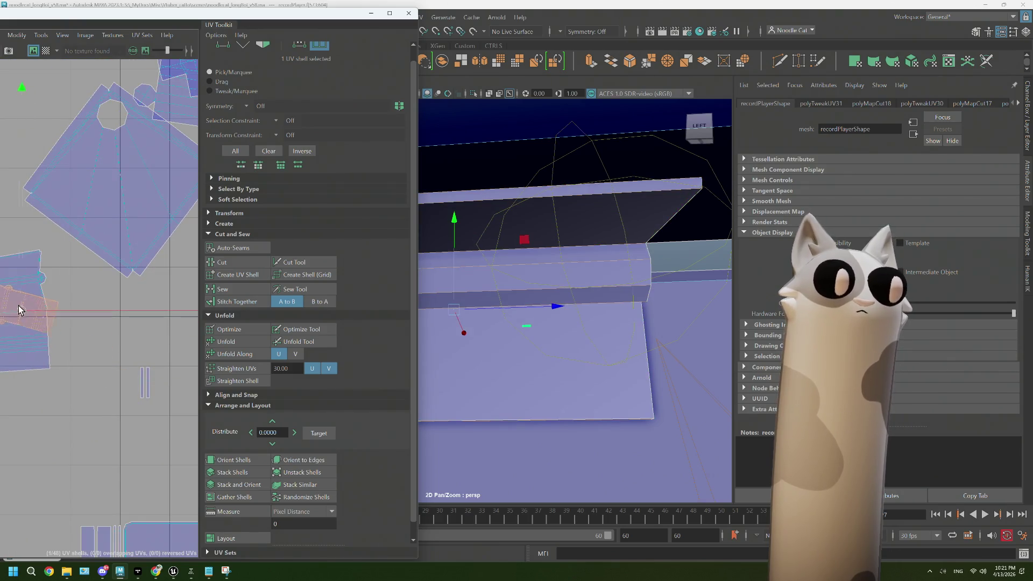
pyautogui.scroll(-3)
pyautogui.moveTo(56, 385); pyautogui.dragTo(106, 379)
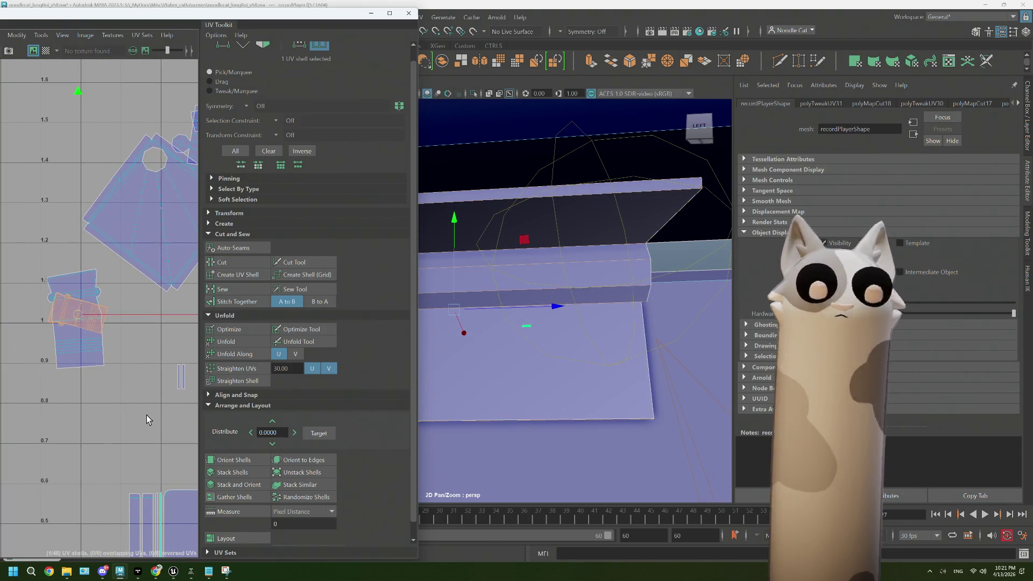
pyautogui.scroll(-3)
pyautogui.scroll(-3)
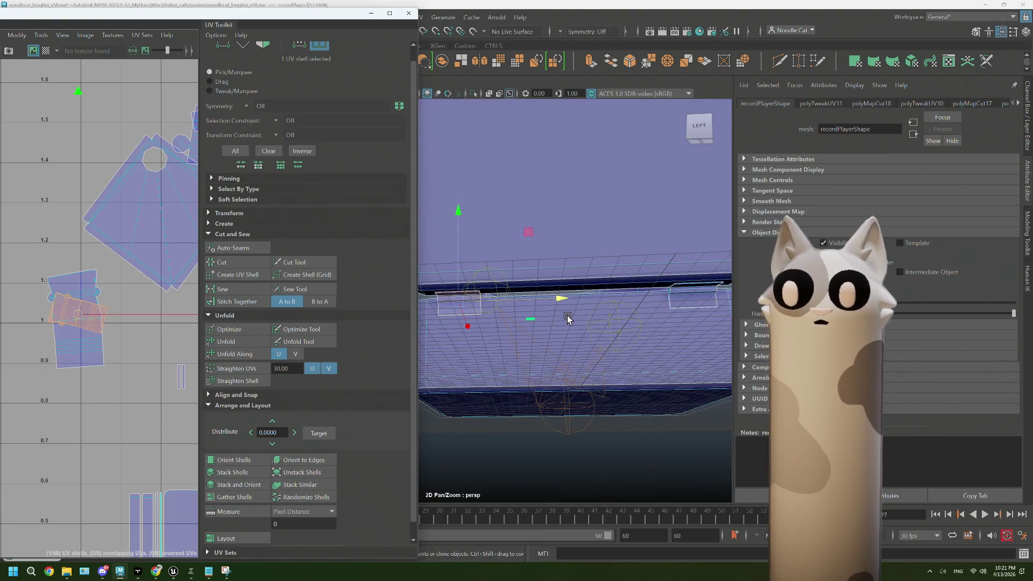
# Select the small narrow UV shells and check their faces on the record player
pyautogui.scroll(-3)
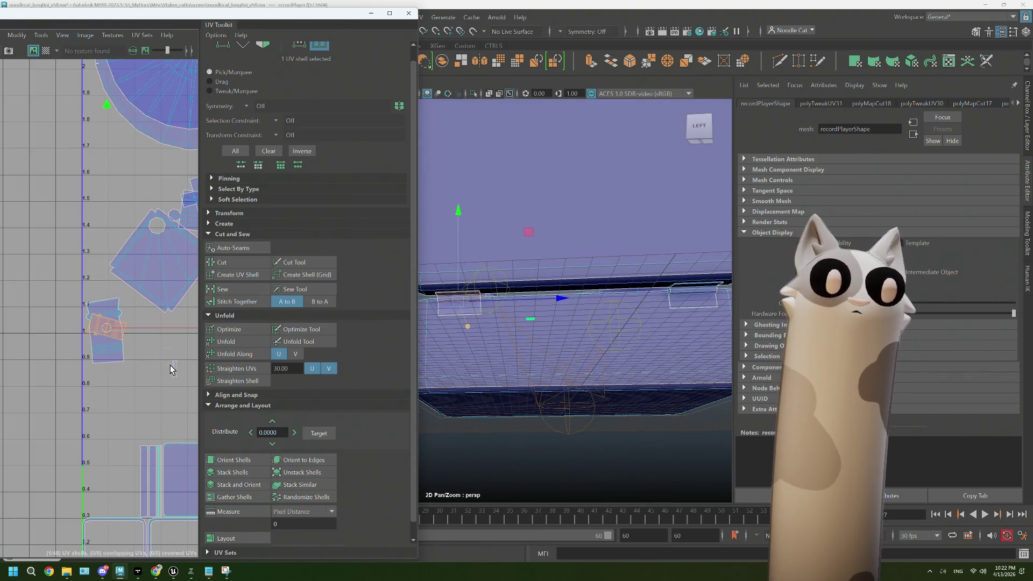
pyautogui.click(172, 375)
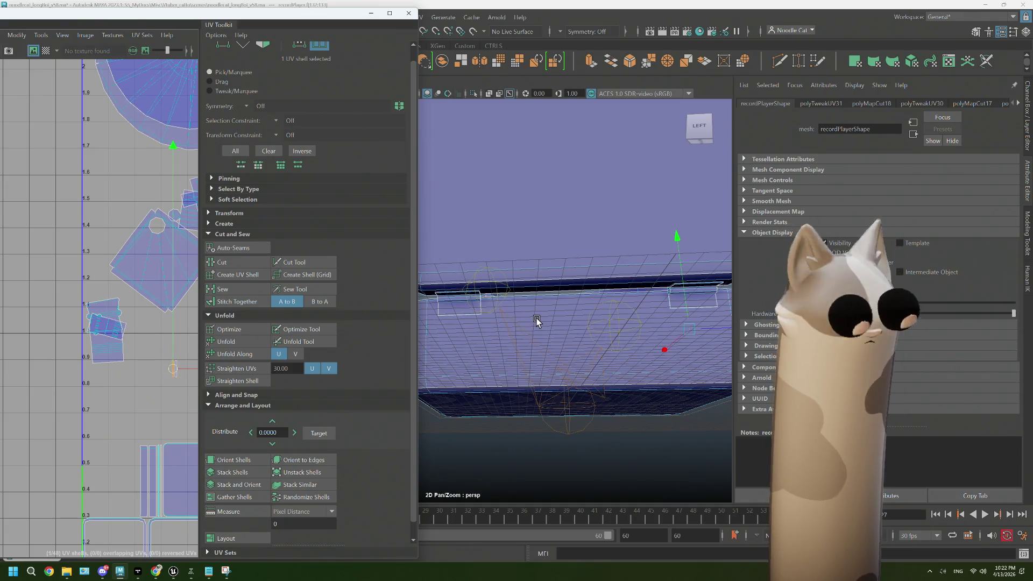
pyautogui.press('f')
pyautogui.moveTo(547, 316); pyautogui.dragTo(447, 347)
pyautogui.scroll(3)
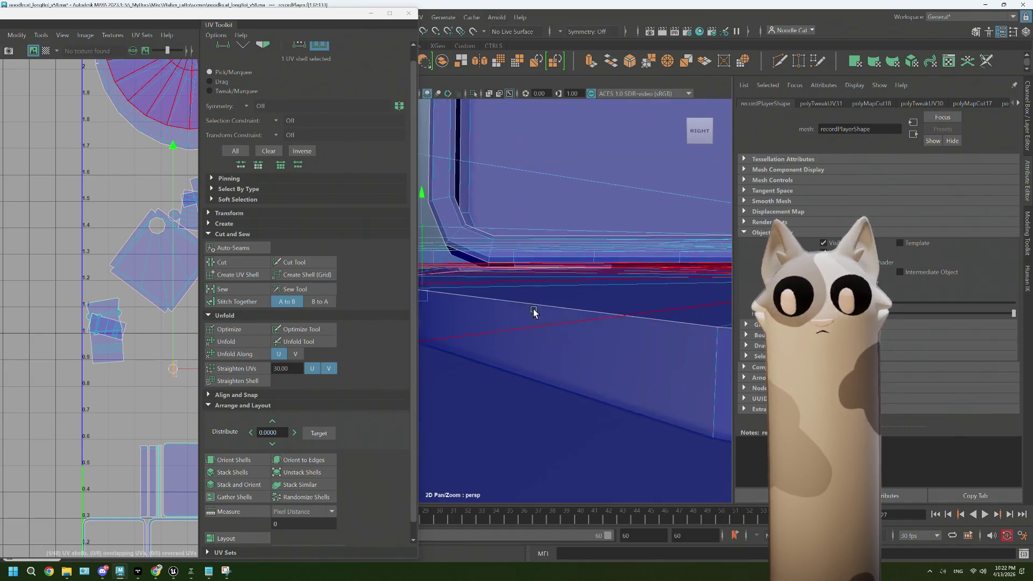
pyautogui.scroll(-3)
pyautogui.moveTo(518, 292); pyautogui.dragTo(603, 295)
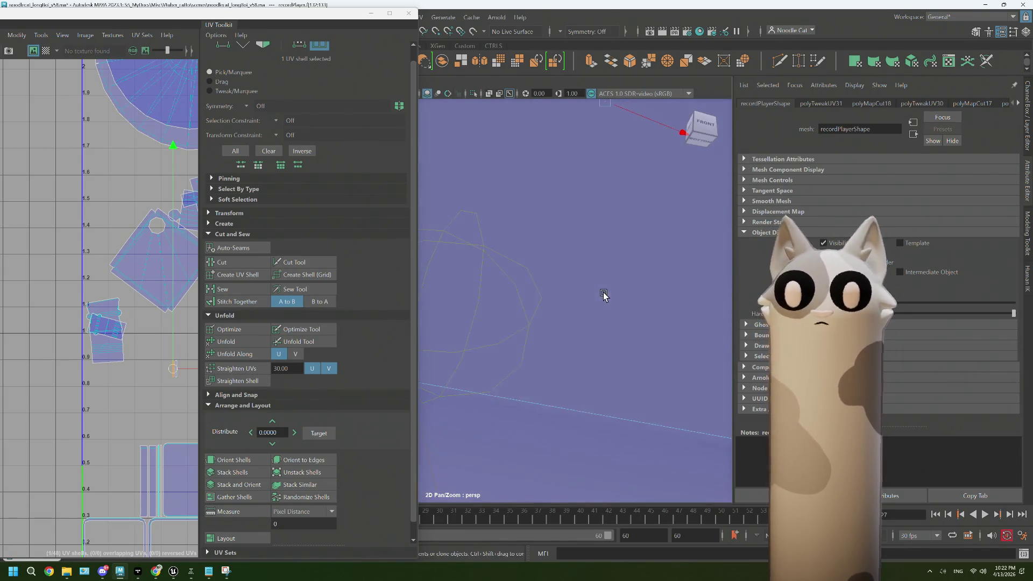
pyautogui.scroll(-3)
pyautogui.click(96, 350)
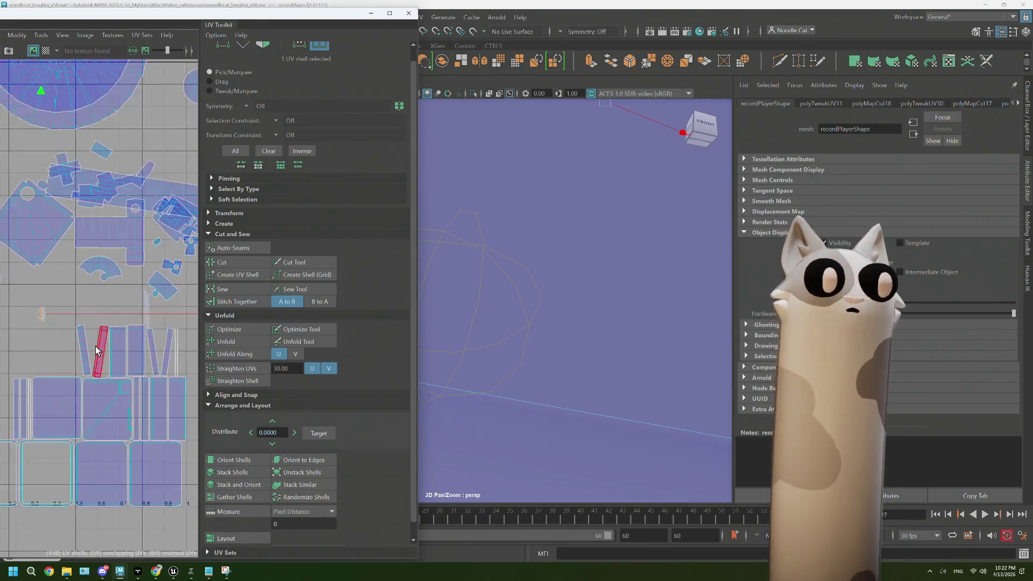
pyautogui.scroll(3)
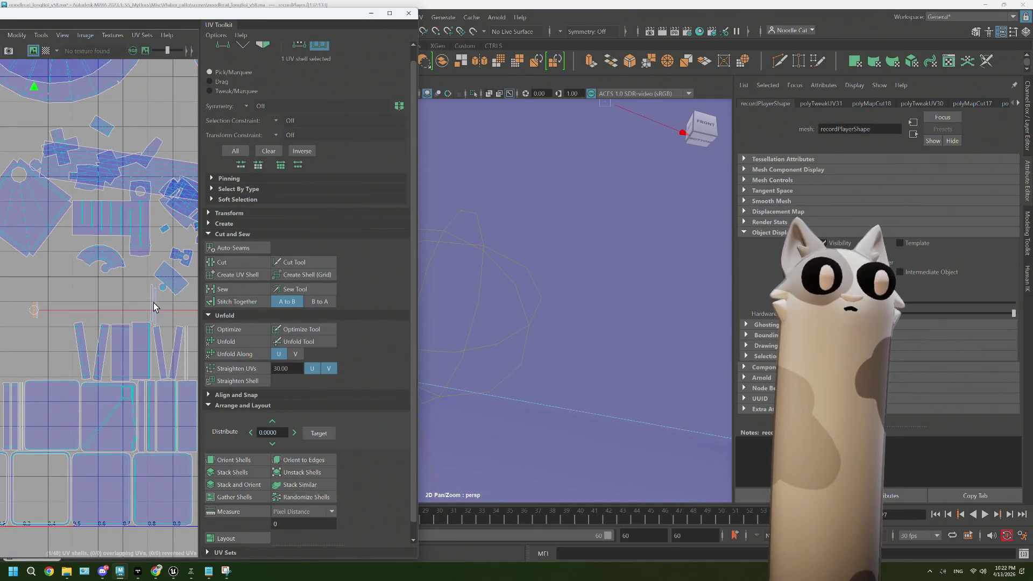
pyautogui.moveTo(605, 253); pyautogui.dragTo(555, 230)
# Select the turntable strip's circular shell, sew its edges, and unfold it flat
pyautogui.moveTo(539, 180); pyautogui.dragTo(540, 151)
pyautogui.click(542, 210)
pyautogui.moveTo(547, 210); pyautogui.dragTo(590, 218)
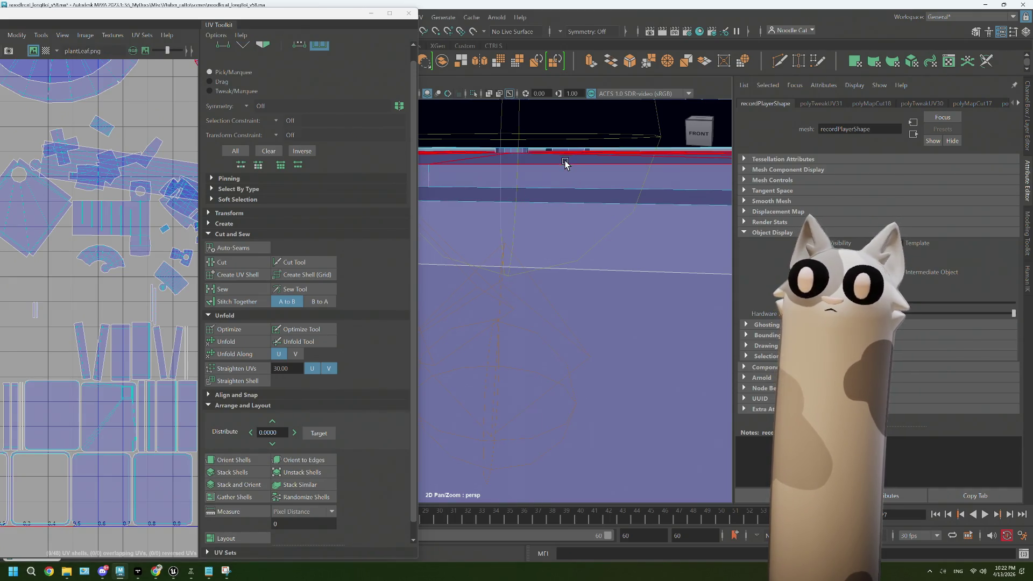
pyautogui.click(565, 162)
pyautogui.press('f')
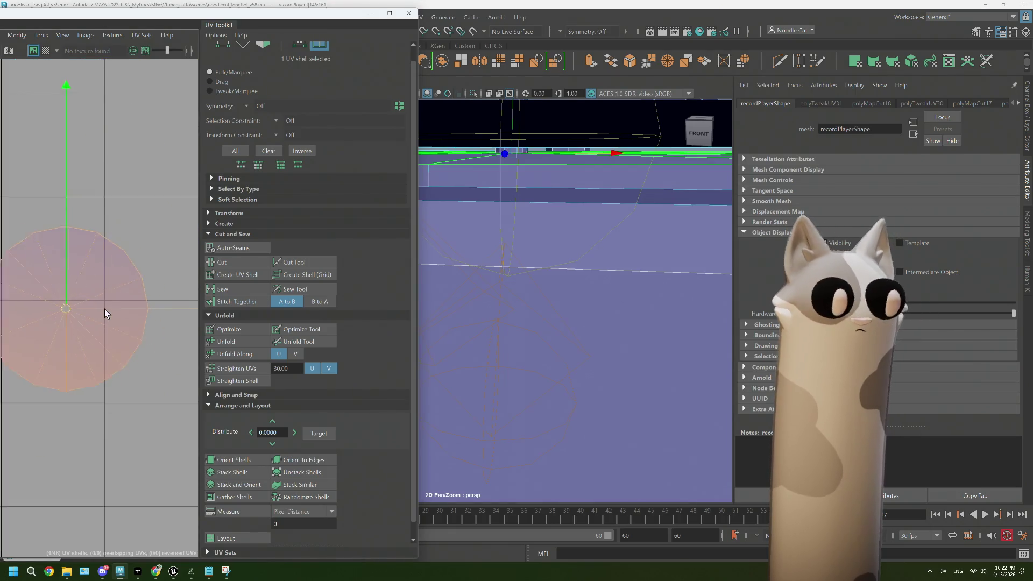
pyautogui.moveTo(129, 279); pyautogui.dragTo(130, 248)
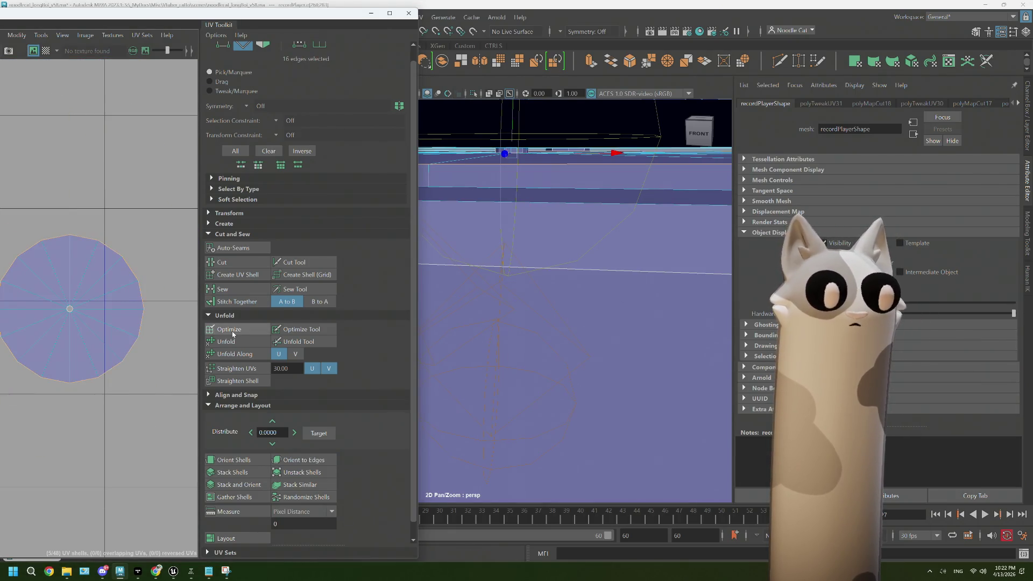
pyautogui.click(222, 289)
pyautogui.moveTo(90, 296); pyautogui.dragTo(47, 284)
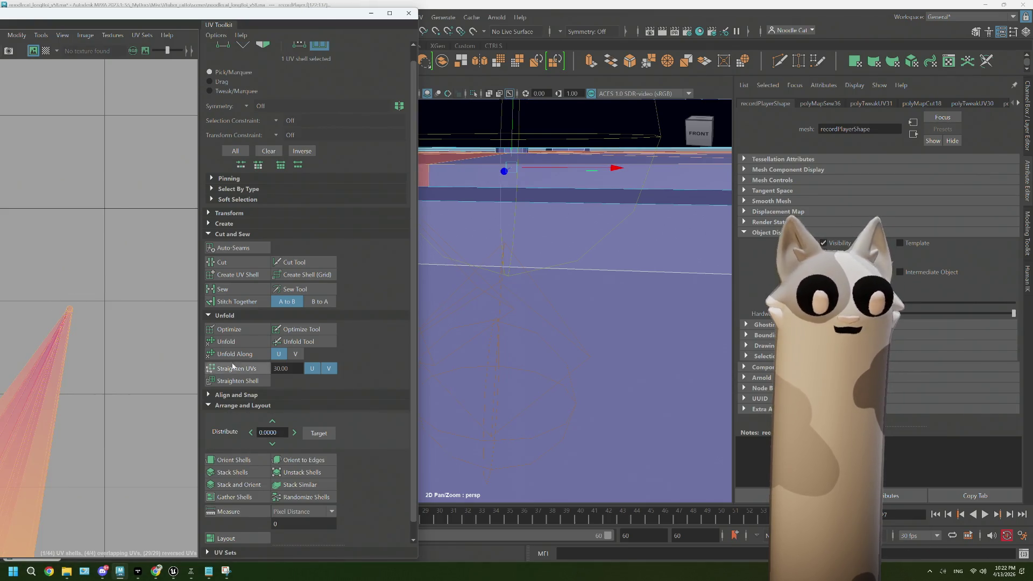
pyautogui.click(226, 341)
# Move the circular platter shell up and to the right in the UV layout
pyautogui.scroll(-3)
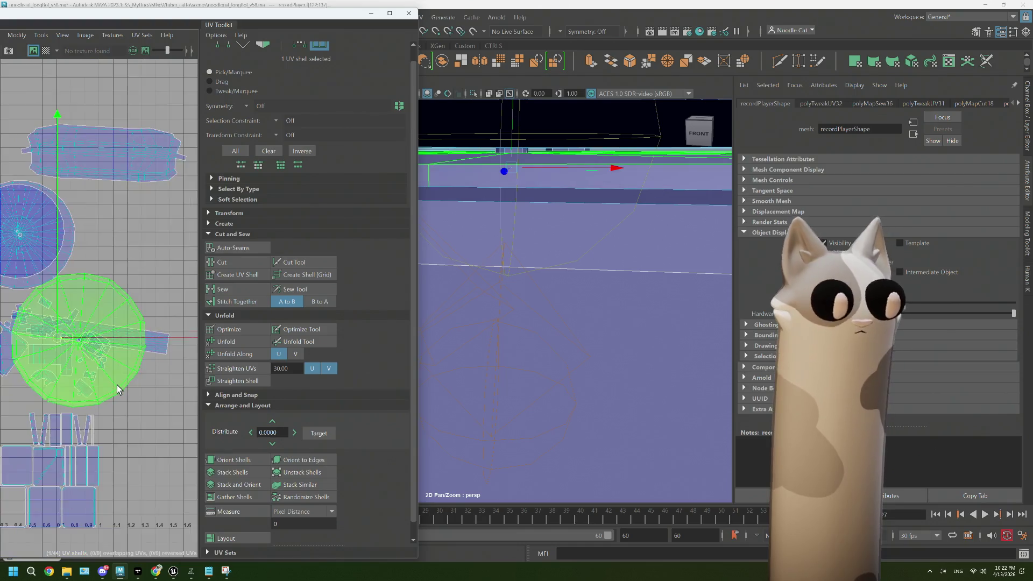
pyautogui.click(89, 348)
pyautogui.scroll(-3)
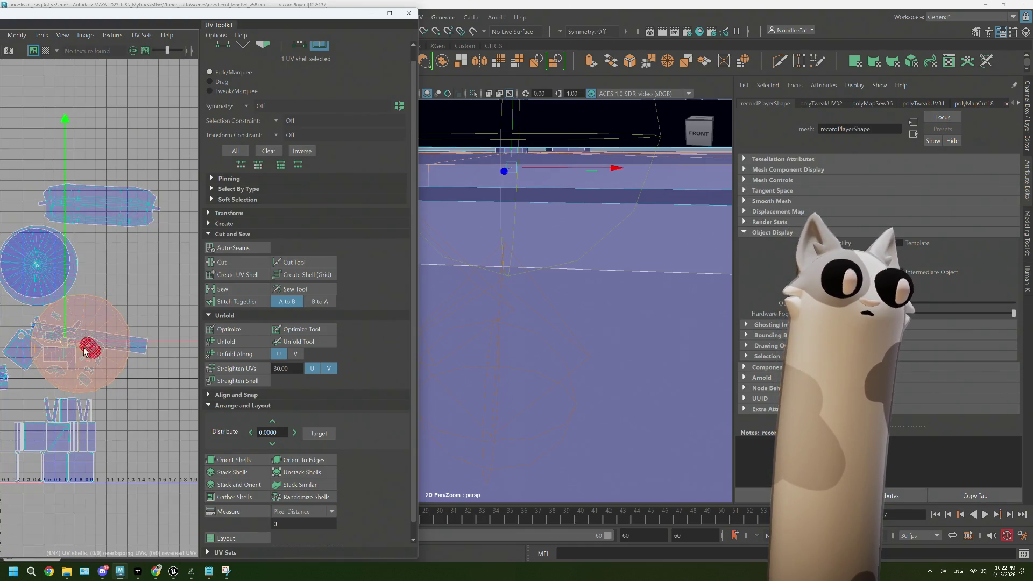
pyautogui.scroll(-3)
pyautogui.click(75, 348)
pyautogui.click(73, 343)
pyautogui.moveTo(70, 343); pyautogui.dragTo(127, 292)
pyautogui.press('f')
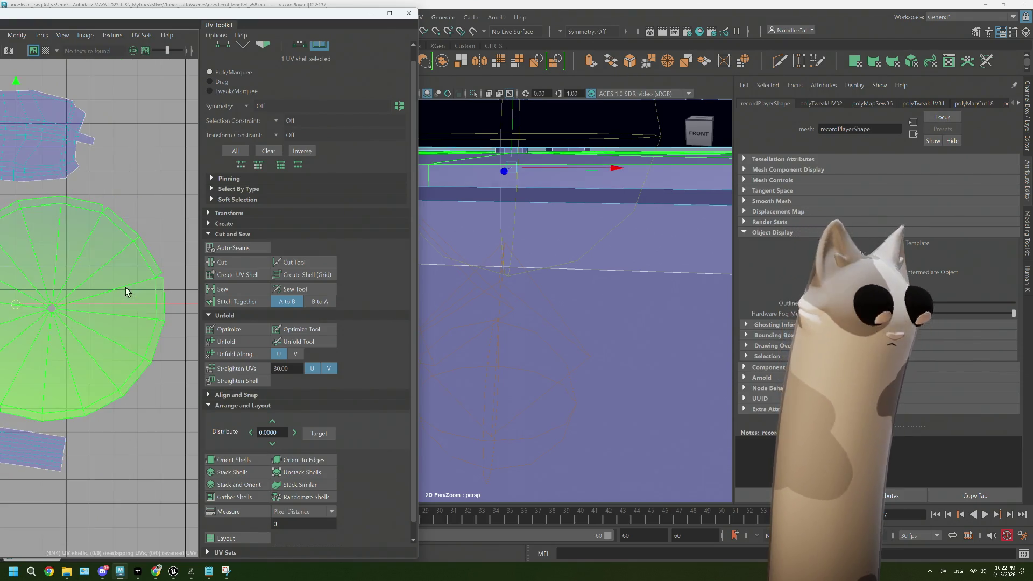
pyautogui.scroll(-3)
# Select several rim edges on the circular shell
pyautogui.moveTo(138, 263); pyautogui.dragTo(143, 215)
pyautogui.press('F10')
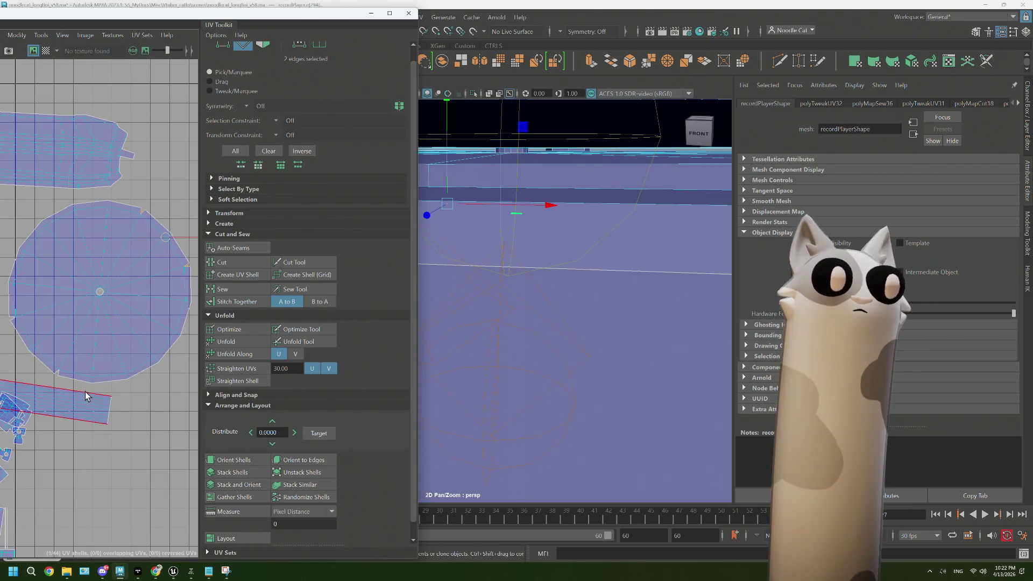
pyautogui.click(60, 377)
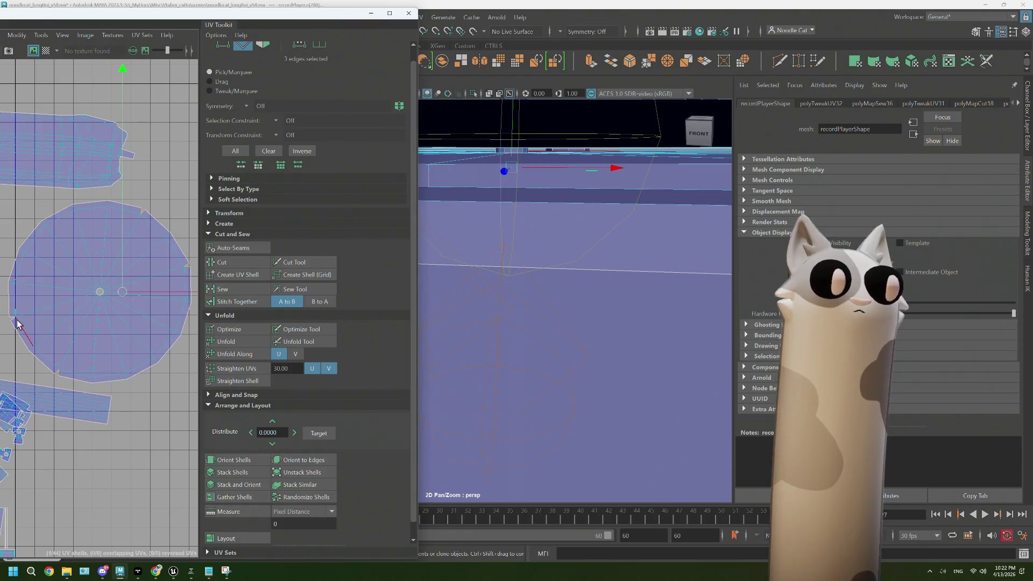
pyautogui.click(13, 323)
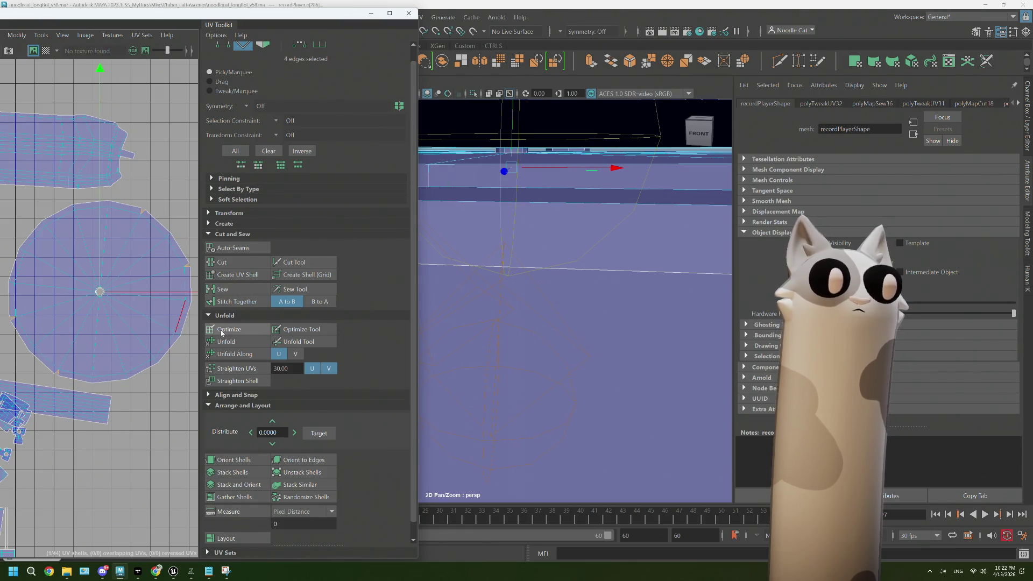
pyautogui.moveTo(124, 328); pyautogui.dragTo(76, 307)
pyautogui.click(134, 364)
# Select the right circular UV shell beside the other disc shell and frame it
pyautogui.scroll(-3)
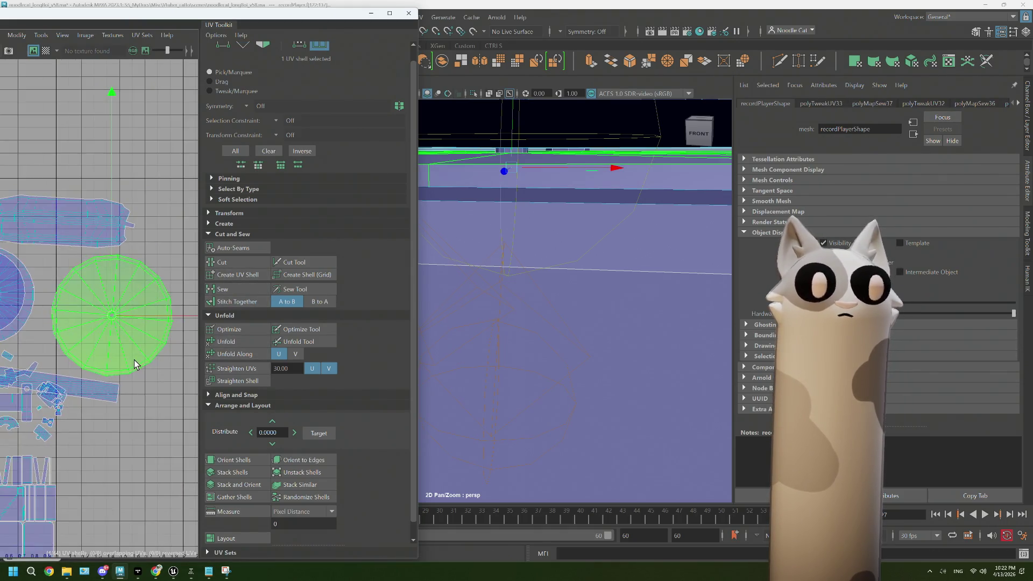
pyautogui.scroll(-3)
pyautogui.click(133, 360)
pyautogui.scroll(3)
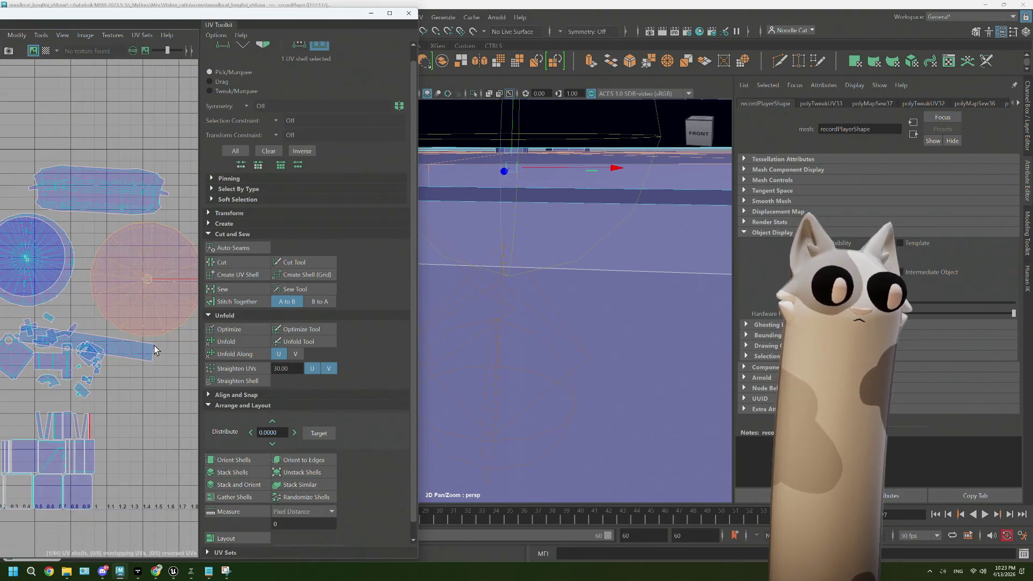
pyautogui.press('f')
pyautogui.moveTo(584, 236); pyautogui.dragTo(509, 249)
pyautogui.click(149, 295)
pyautogui.moveTo(509, 299); pyautogui.dragTo(602, 321)
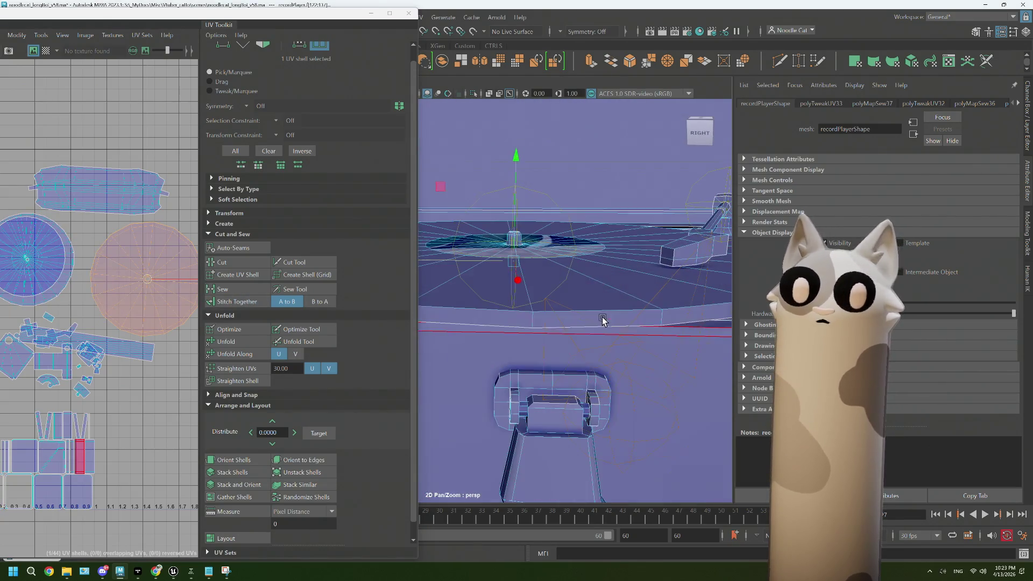
# Select the long UV shell, then marquee-select the bottom row for 22 case shells
pyautogui.scroll(-3)
pyautogui.scroll(3)
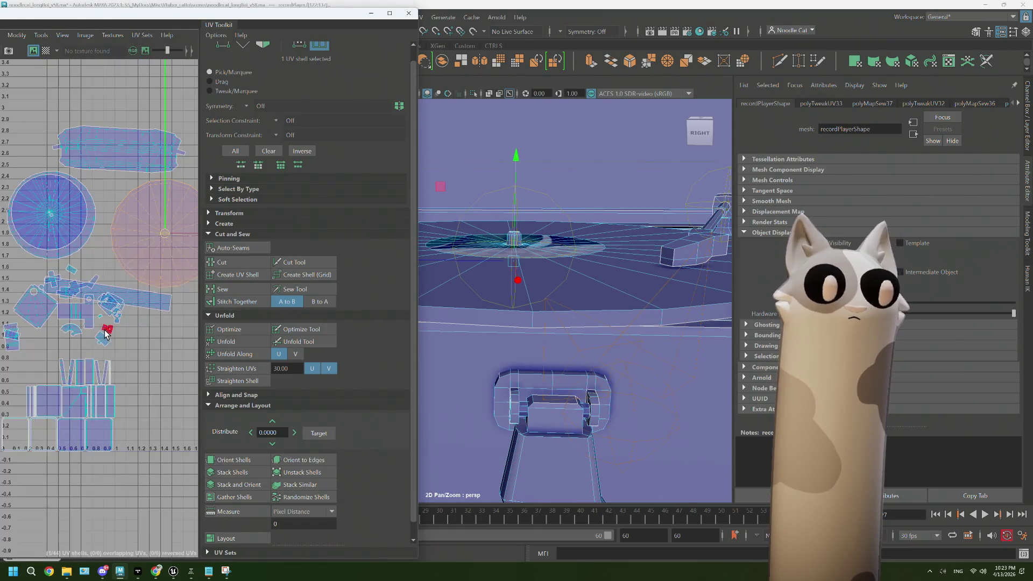
pyautogui.click(148, 302)
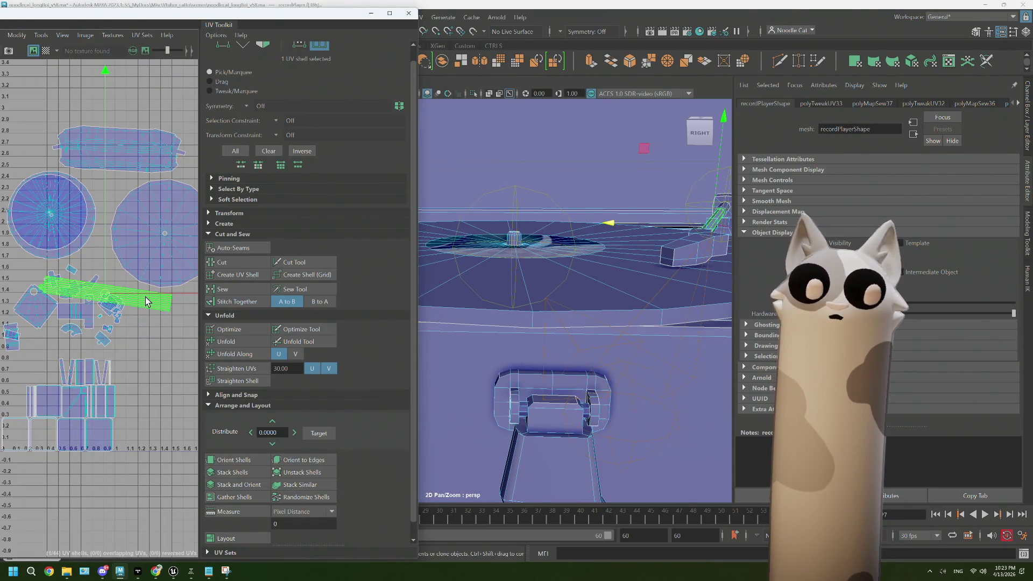
pyautogui.scroll(-3)
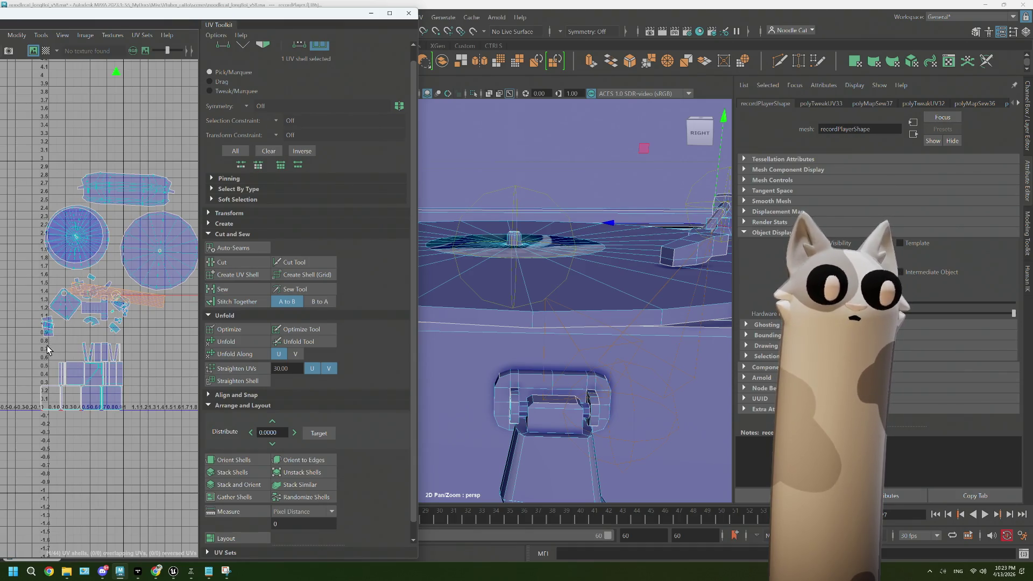
pyautogui.moveTo(99, 400); pyautogui.dragTo(143, 427)
pyautogui.scroll(-3)
pyautogui.moveTo(537, 322); pyautogui.dragTo(591, 338)
pyautogui.scroll(3)
pyautogui.scroll(-3)
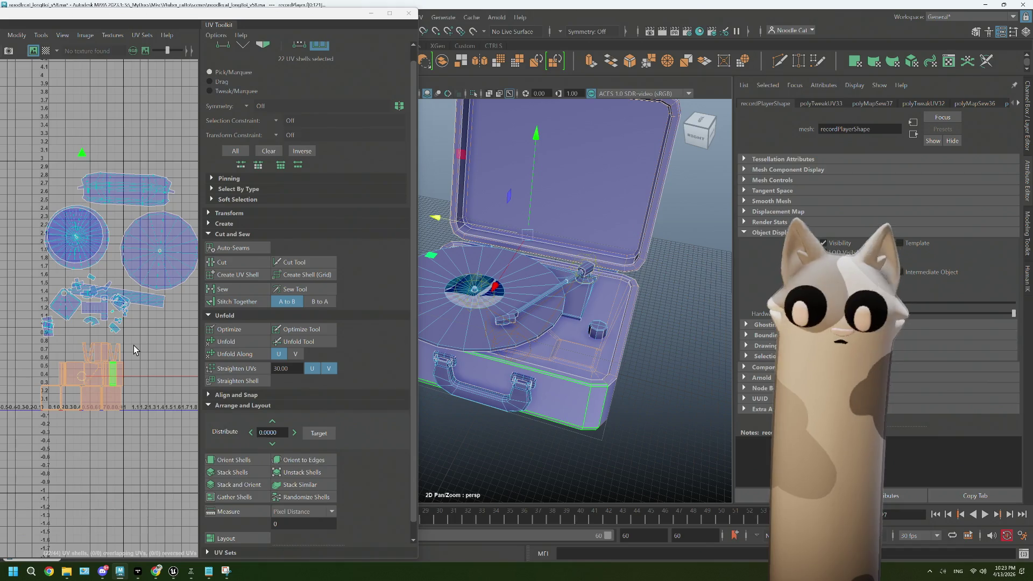
# Select the edge loop around the lid corner and sew its UV seams
pyautogui.moveTo(537, 242); pyautogui.dragTo(592, 259)
pyautogui.scroll(3)
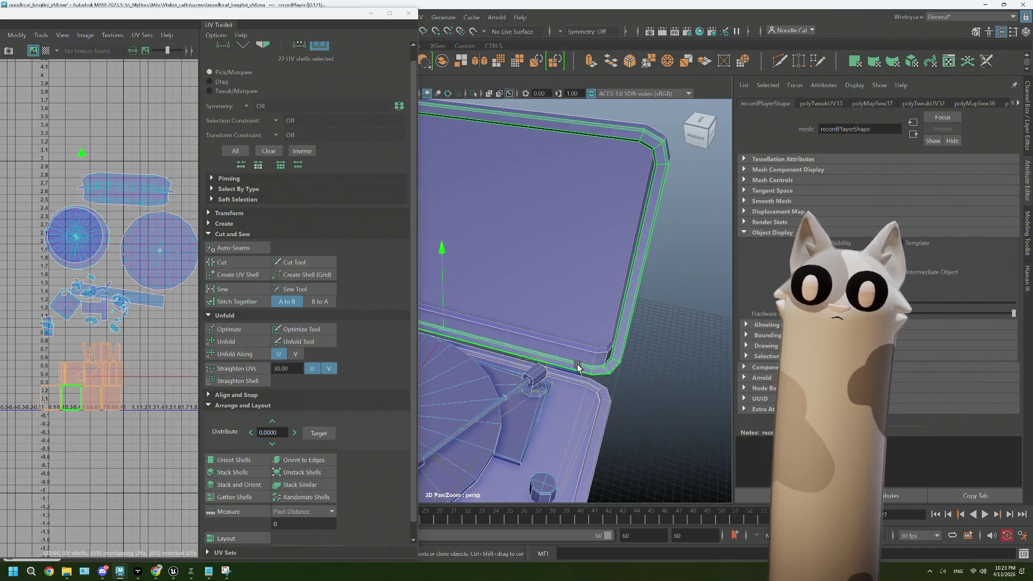
pyautogui.click(599, 350)
pyautogui.doubleClick(599, 349)
pyautogui.moveTo(594, 342); pyautogui.dragTo(622, 342)
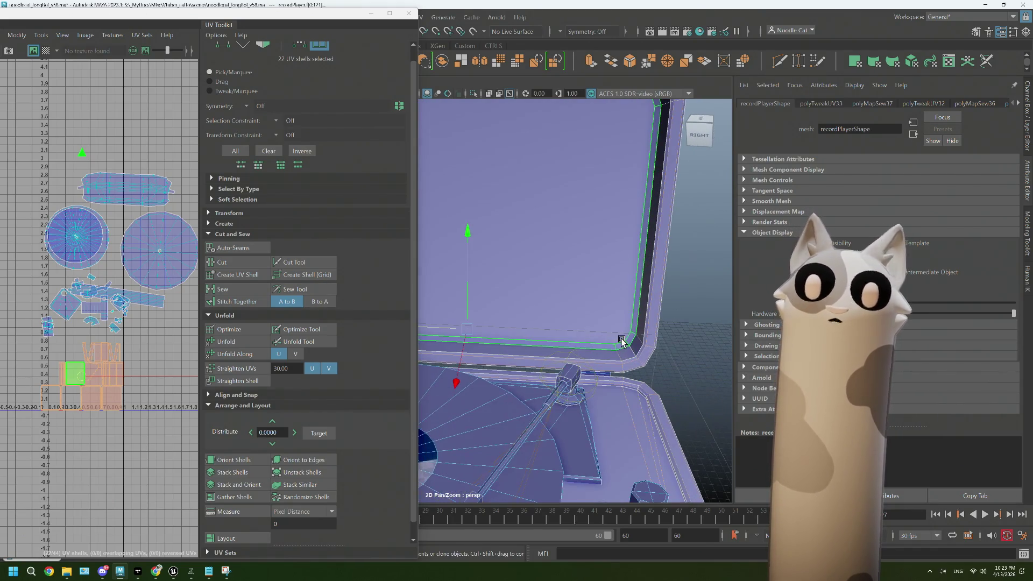
pyautogui.scroll(3)
pyautogui.moveTo(625, 204); pyautogui.dragTo(627, 180)
pyautogui.moveTo(627, 179); pyautogui.dragTo(625, 191)
pyautogui.doubleClick(634, 182)
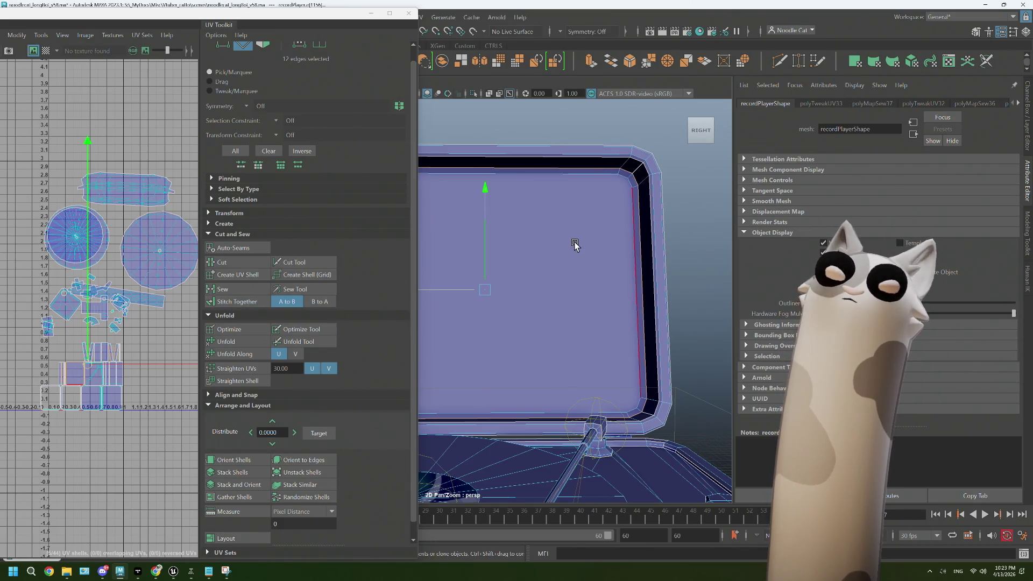
pyautogui.click(241, 291)
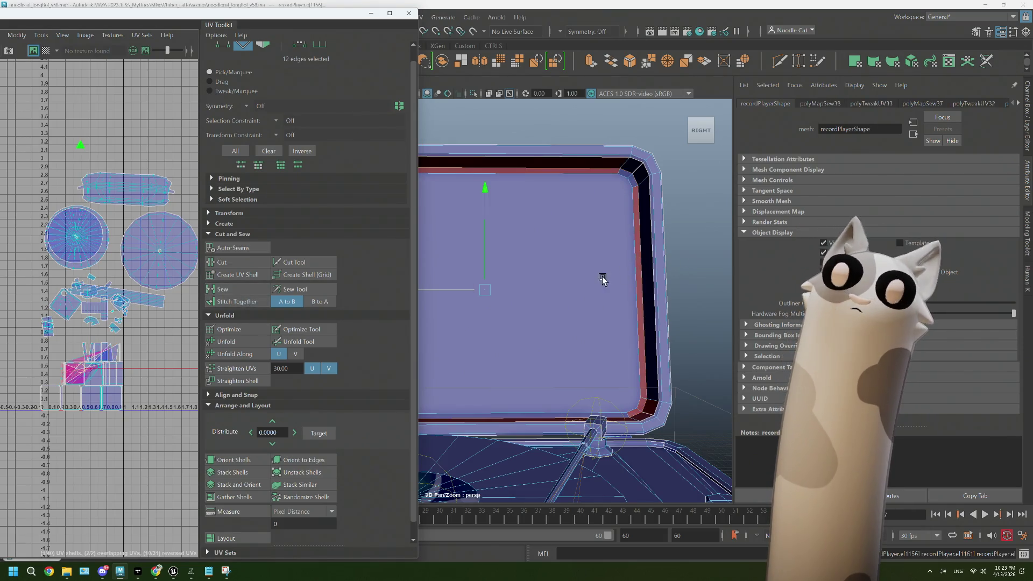
# Unfold the merged lid shell and move it right in the UV layout
pyautogui.scroll(-3)
pyautogui.moveTo(555, 260); pyautogui.dragTo(603, 294)
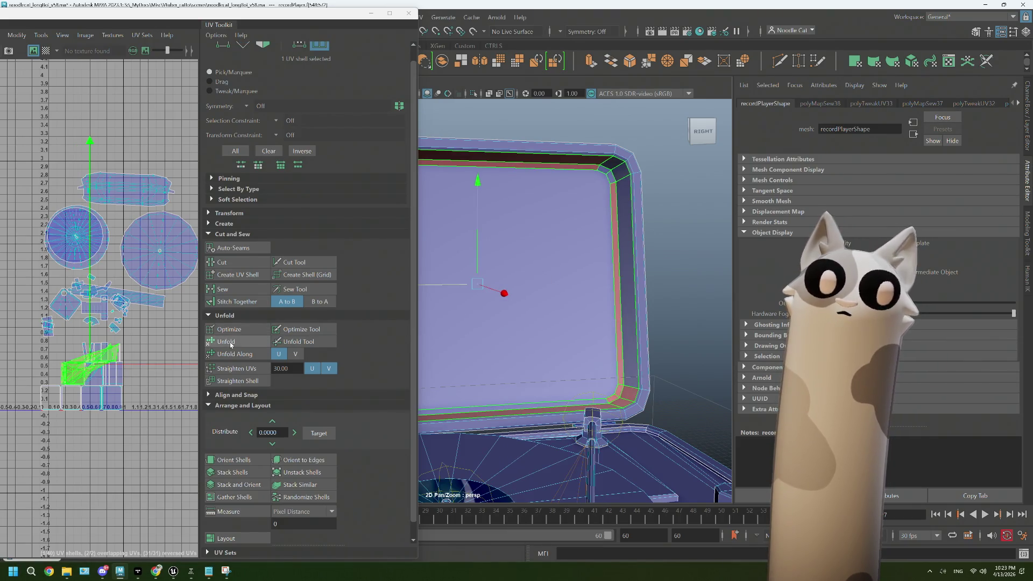
pyautogui.click(232, 341)
pyautogui.moveTo(82, 363); pyautogui.dragTo(170, 350)
# Select an edge along the top of the lid frame
pyautogui.moveTo(611, 300); pyautogui.dragTo(636, 221)
pyautogui.click(647, 210)
pyautogui.moveTo(624, 207); pyautogui.dragTo(594, 210)
pyautogui.click(589, 225)
pyautogui.moveTo(589, 224); pyautogui.dragTo(588, 251)
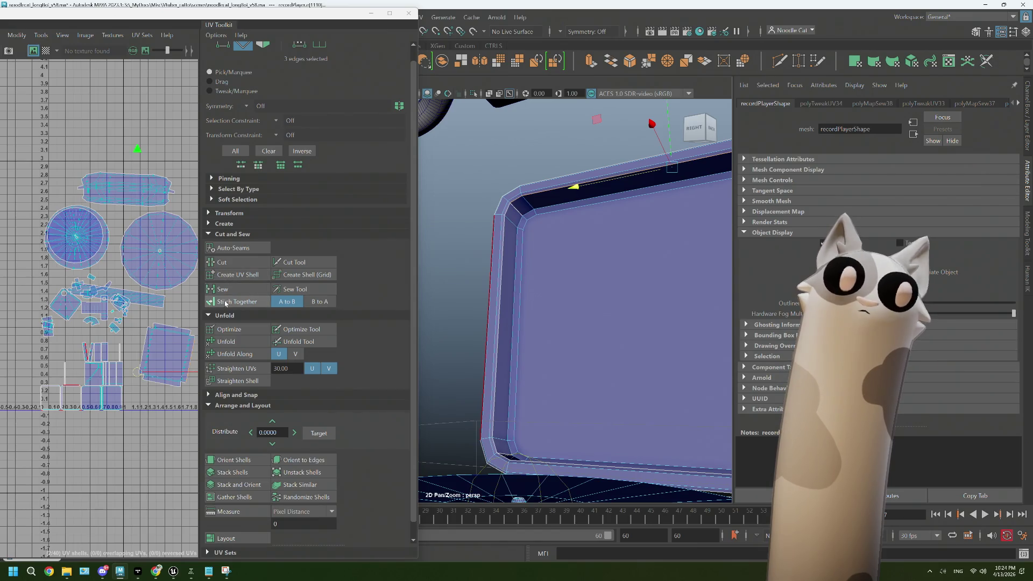
# Sew the UV seam along the selected top lid edge
pyautogui.click(227, 292)
pyautogui.moveTo(583, 388); pyautogui.dragTo(608, 408)
pyautogui.scroll(3)
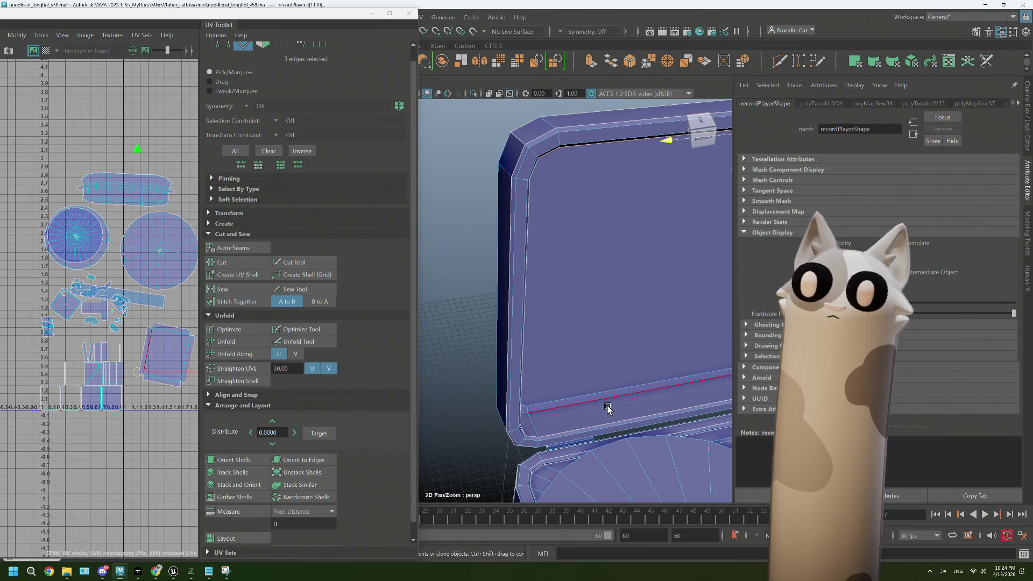
pyautogui.scroll(-3)
pyautogui.moveTo(572, 353); pyautogui.dragTo(550, 341)
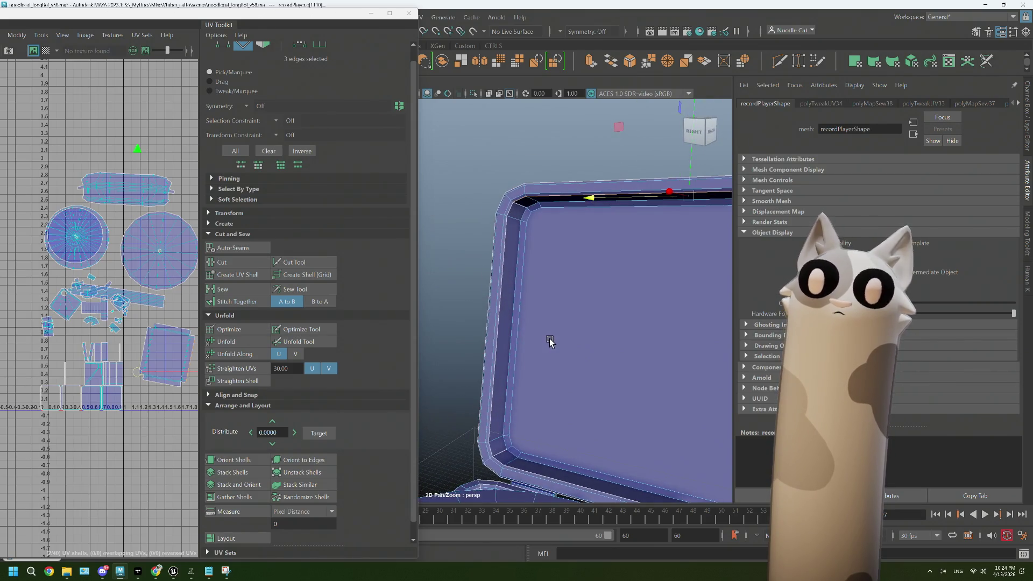
pyautogui.moveTo(511, 212); pyautogui.dragTo(573, 247)
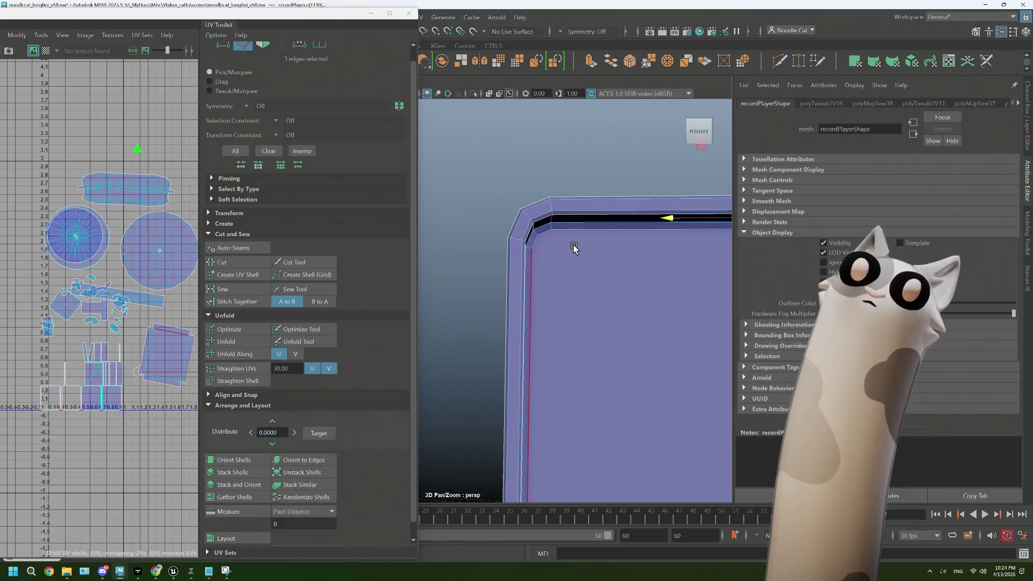
pyautogui.moveTo(528, 223); pyautogui.dragTo(564, 188)
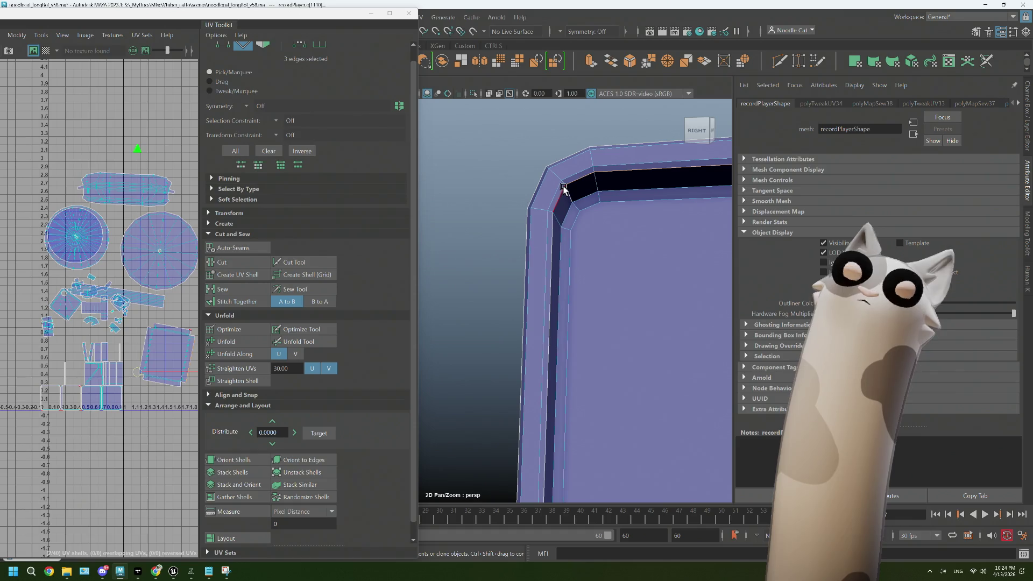
pyautogui.scroll(-3)
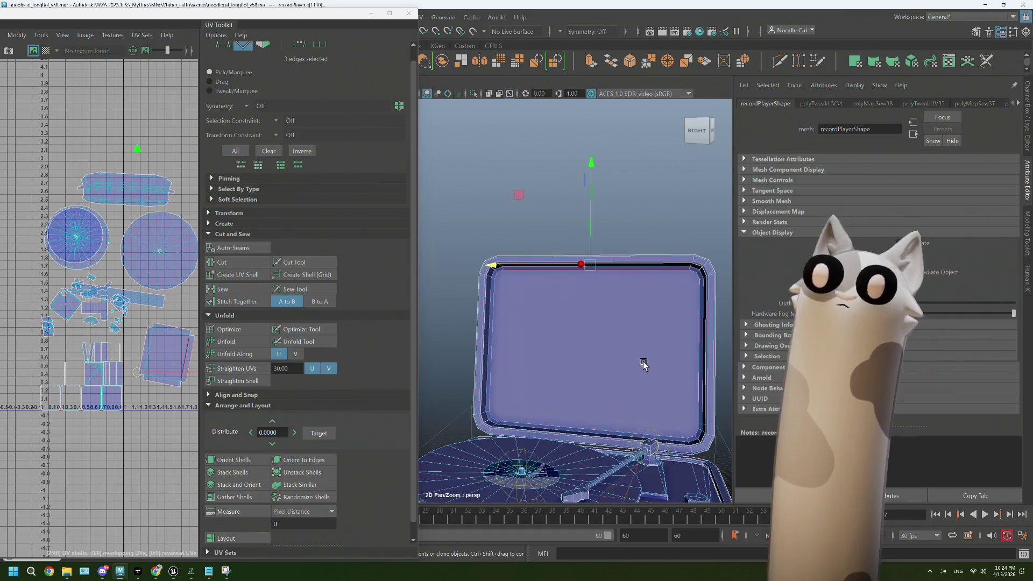
pyautogui.scroll(3)
# Add the bevel edges at the lid's top-right corner, including the long bevel edge
pyautogui.moveTo(635, 344); pyautogui.dragTo(526, 326)
pyautogui.moveTo(613, 324); pyautogui.dragTo(596, 328)
pyautogui.moveTo(538, 248); pyautogui.dragTo(602, 188)
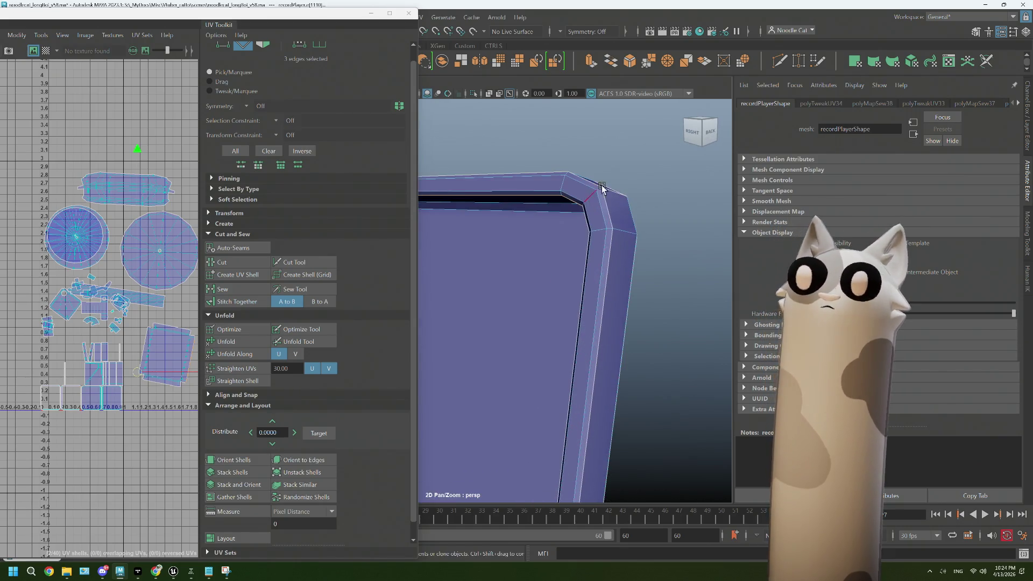
pyautogui.moveTo(594, 195); pyautogui.dragTo(652, 177)
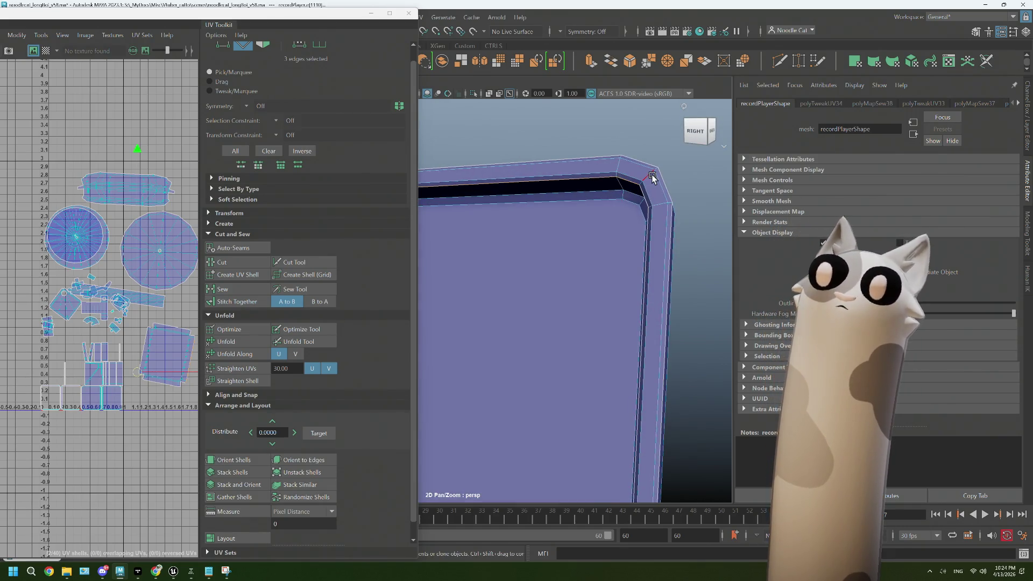
pyautogui.press('f')
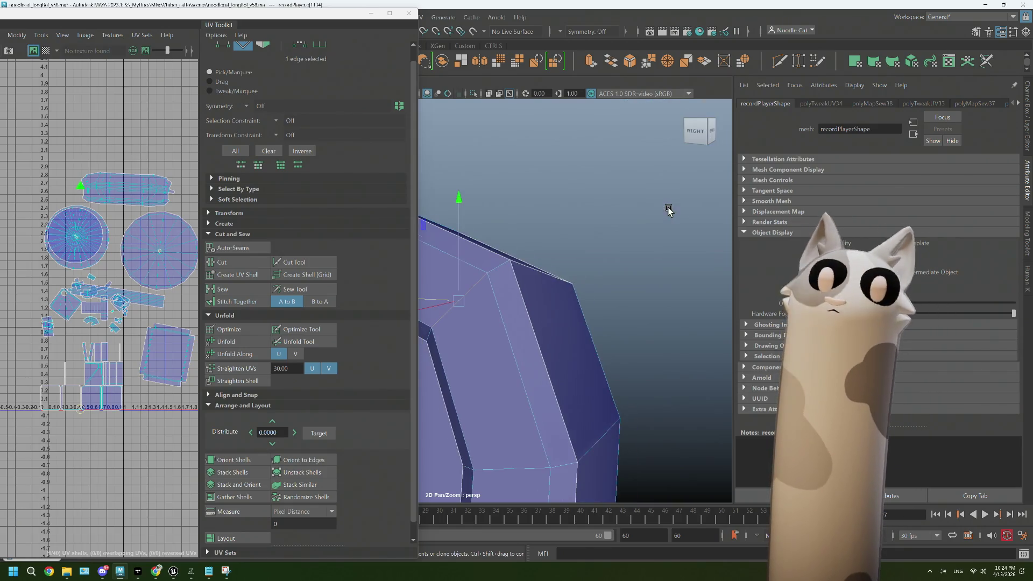
pyautogui.moveTo(511, 329); pyautogui.dragTo(557, 321)
pyautogui.click(493, 329)
pyautogui.moveTo(493, 329); pyautogui.dragTo(577, 266)
pyautogui.click(573, 309)
pyautogui.moveTo(526, 358); pyautogui.dragTo(599, 224)
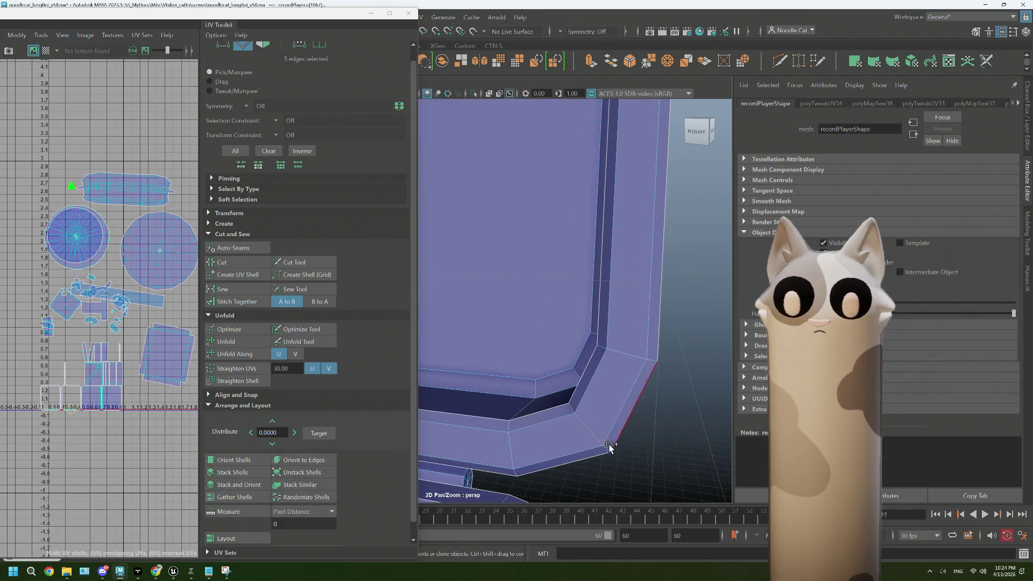
pyautogui.moveTo(540, 430); pyautogui.dragTo(668, 411)
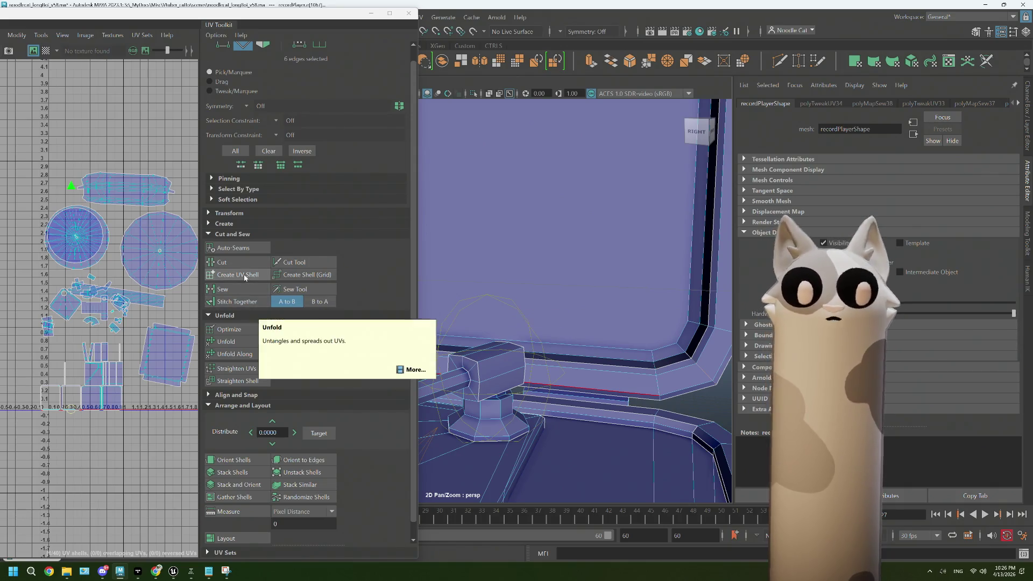
# Cut UVs along the currently selected lid edges
pyautogui.click(243, 268)
pyautogui.press('w')
pyautogui.moveTo(603, 418); pyautogui.dragTo(645, 386)
pyautogui.scroll(-3)
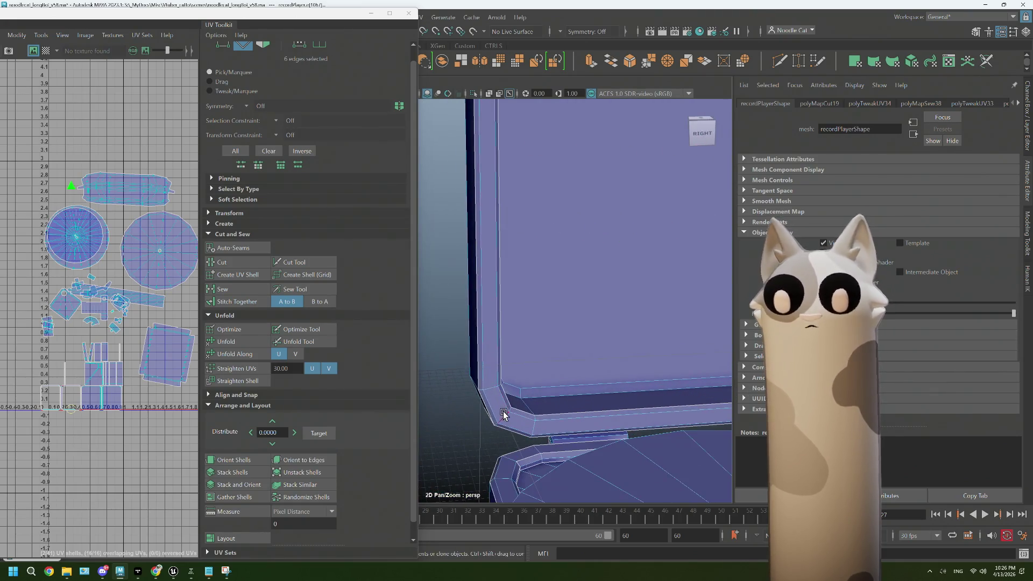
pyautogui.scroll(-3)
# Select five bevel edges at the lid's left corner and cut UV seams along them
pyautogui.click(507, 376)
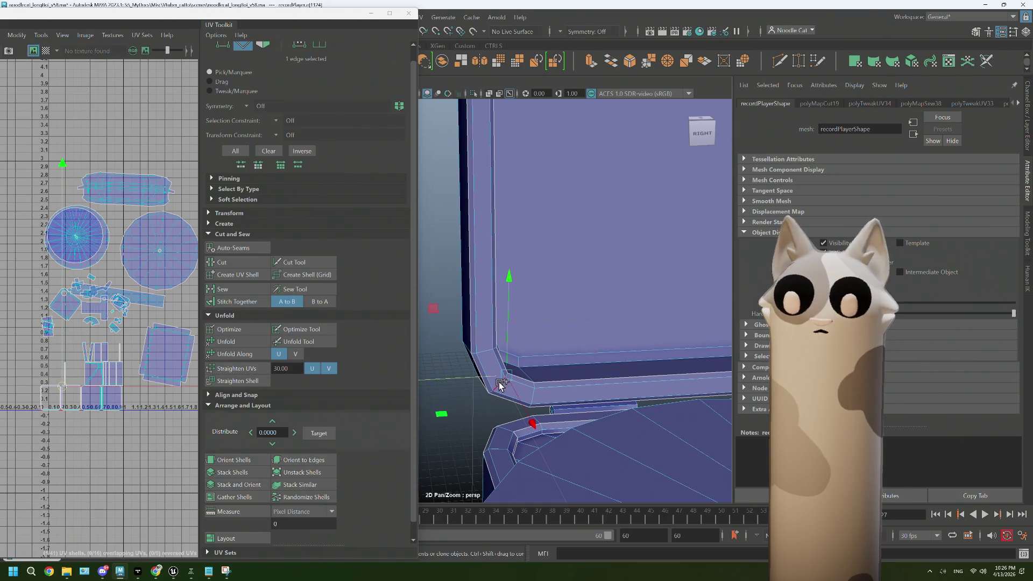
pyautogui.scroll(-3)
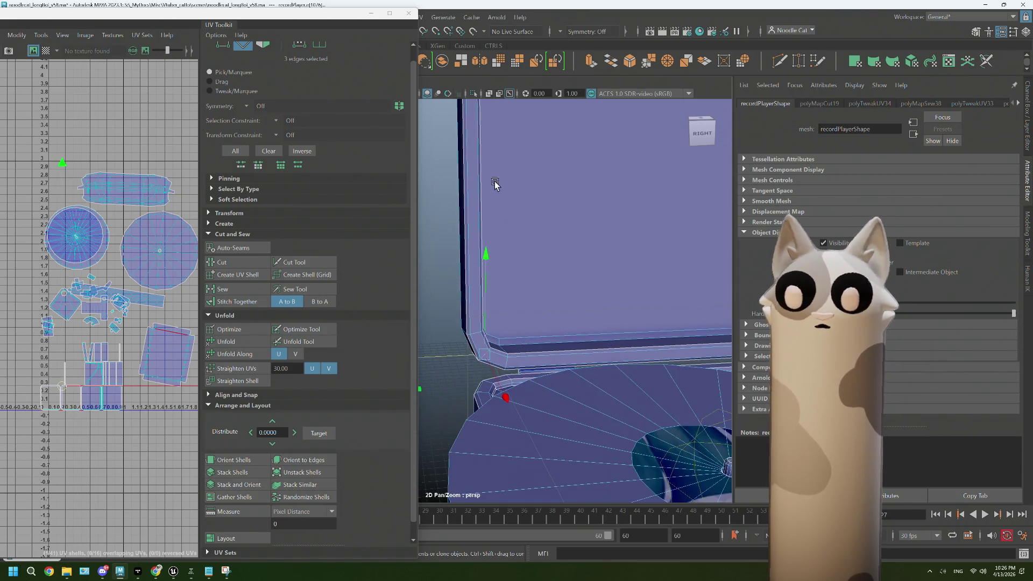
pyautogui.scroll(3)
pyautogui.click(500, 239)
pyautogui.scroll(-3)
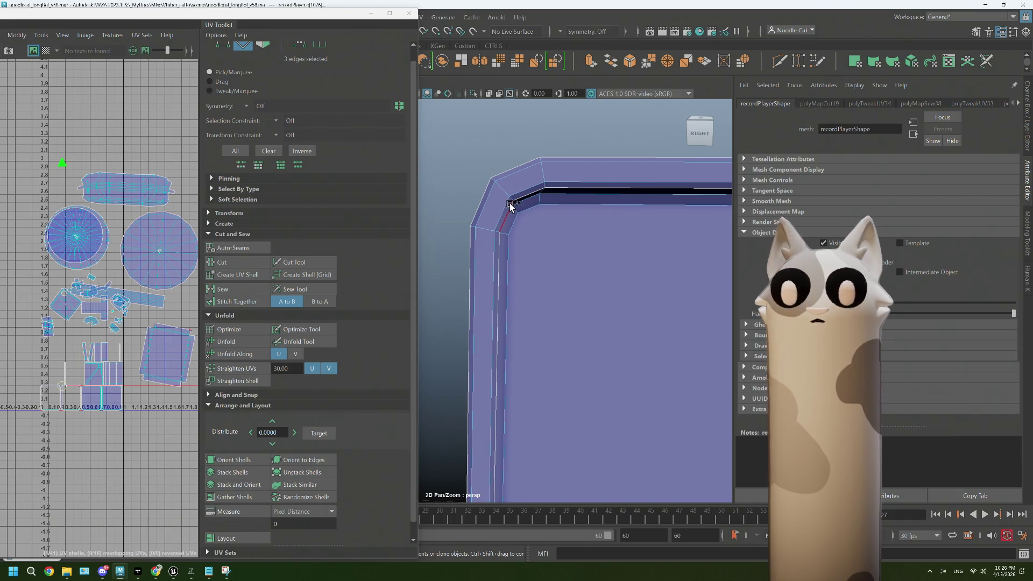
pyautogui.click(512, 201)
pyautogui.click(494, 183)
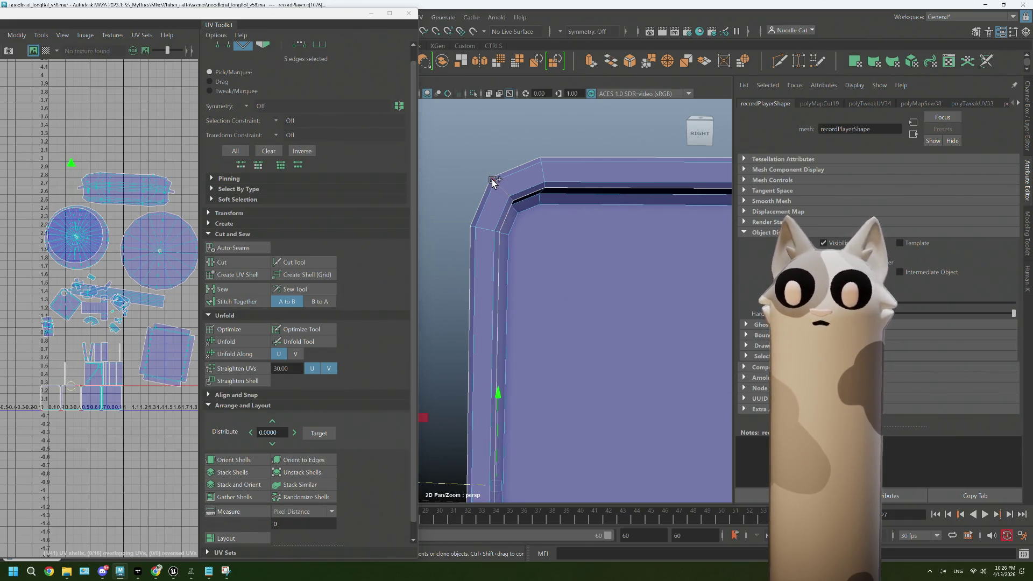
pyautogui.click(515, 247)
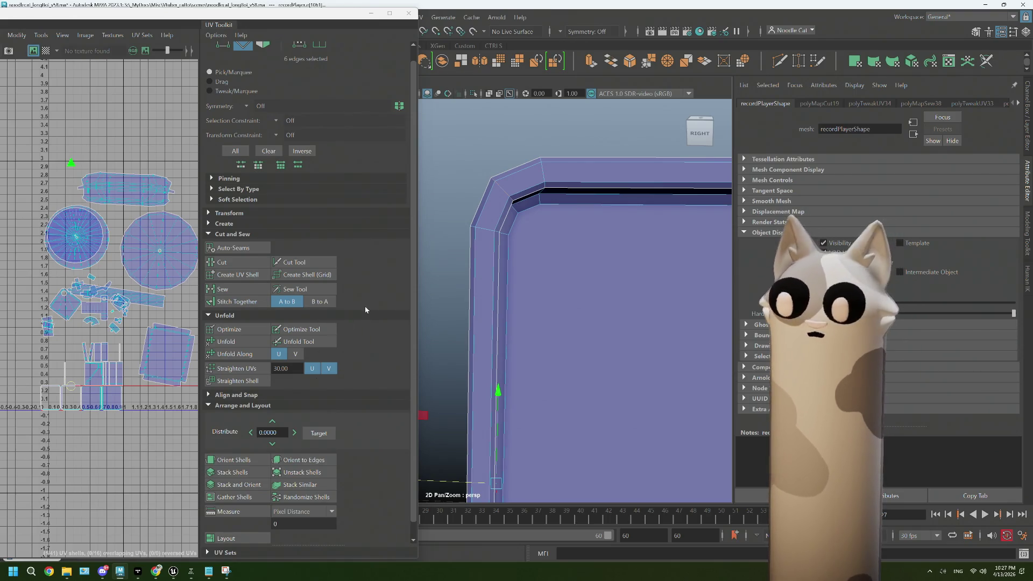
pyautogui.click(221, 262)
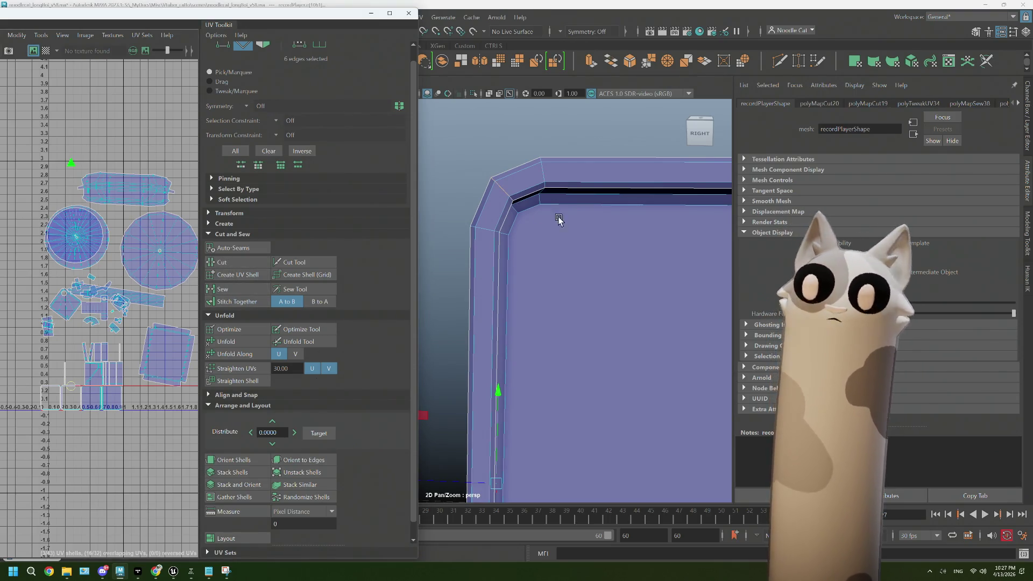
# Sew the lid's top corner edge loop, then add a side edge and sew again
pyautogui.moveTo(540, 202); pyautogui.dragTo(507, 181)
pyautogui.doubleClick(507, 181)
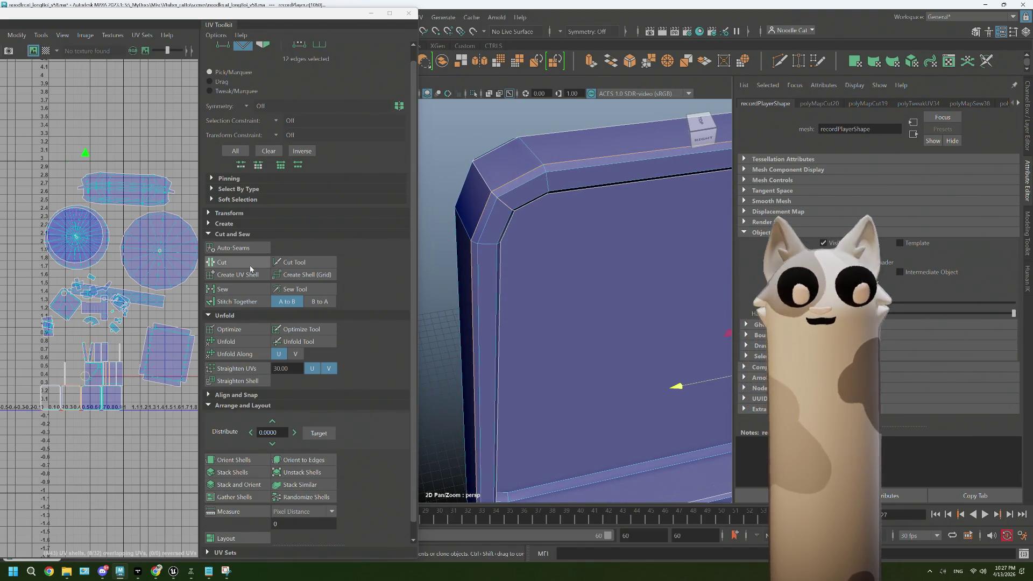
pyautogui.click(239, 288)
pyautogui.moveTo(559, 293); pyautogui.dragTo(509, 238)
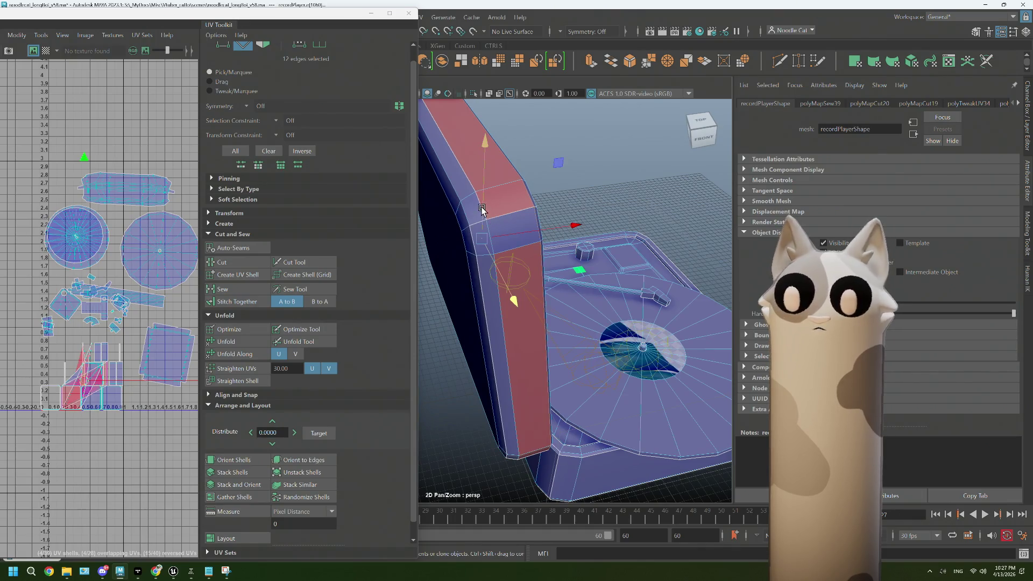
pyautogui.click(479, 200)
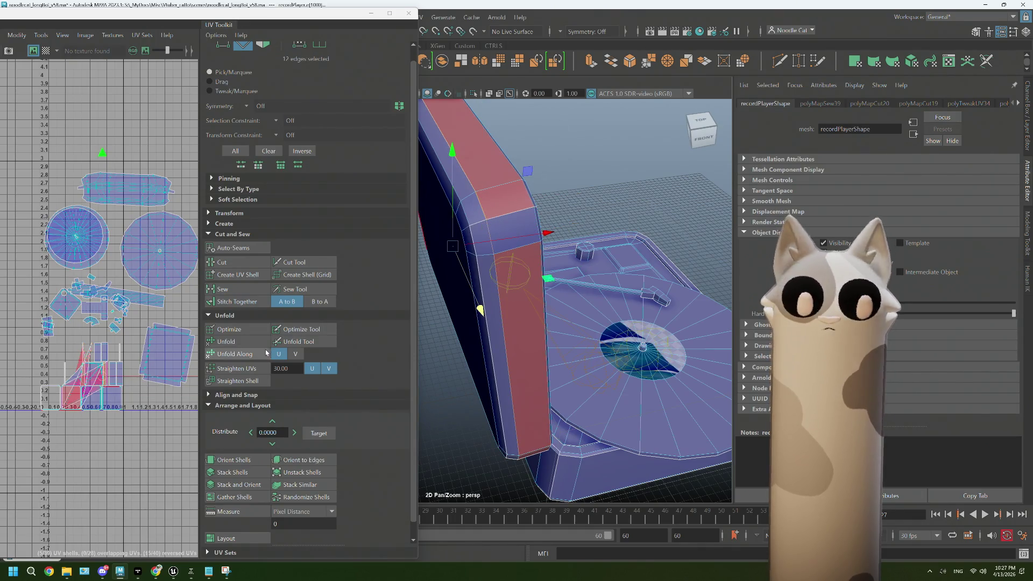
pyautogui.click(236, 290)
# Select the long side panel and the large flat panel as UV shells
pyautogui.rightClick(517, 237)
pyautogui.click(516, 264)
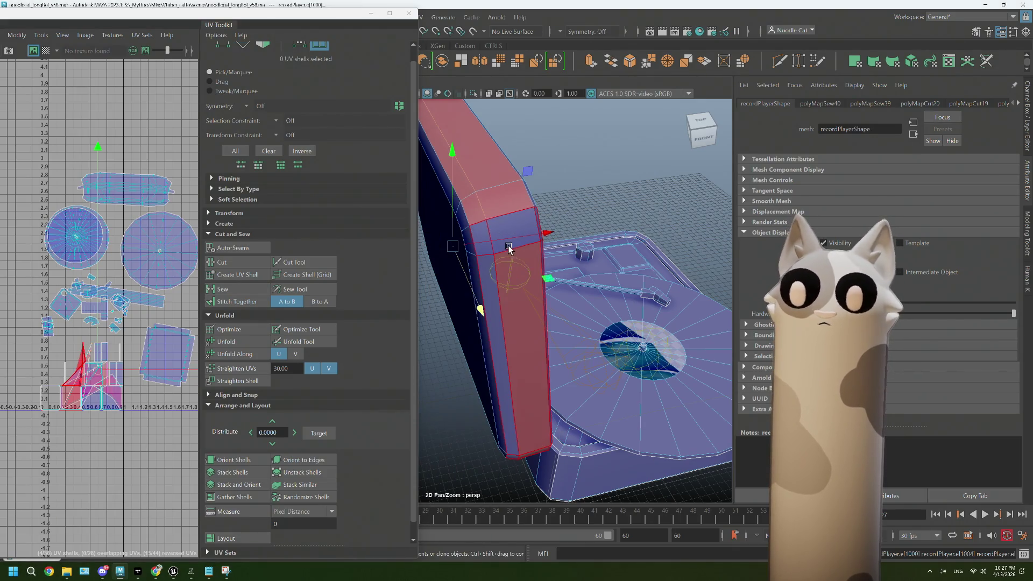
pyautogui.click(530, 320)
pyautogui.moveTo(530, 320); pyautogui.dragTo(442, 321)
pyautogui.click(503, 313)
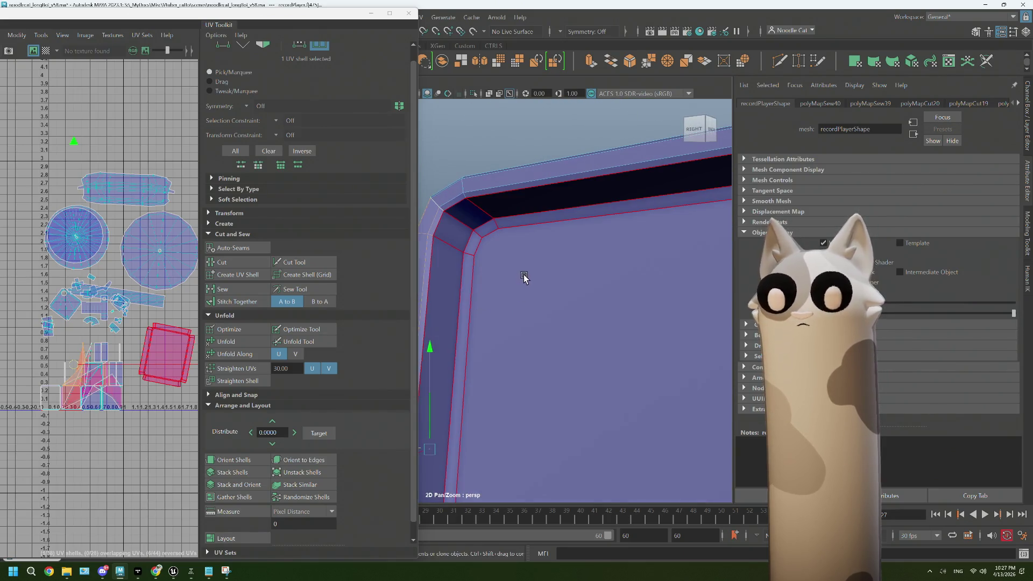
pyautogui.moveTo(526, 260); pyautogui.dragTo(459, 233)
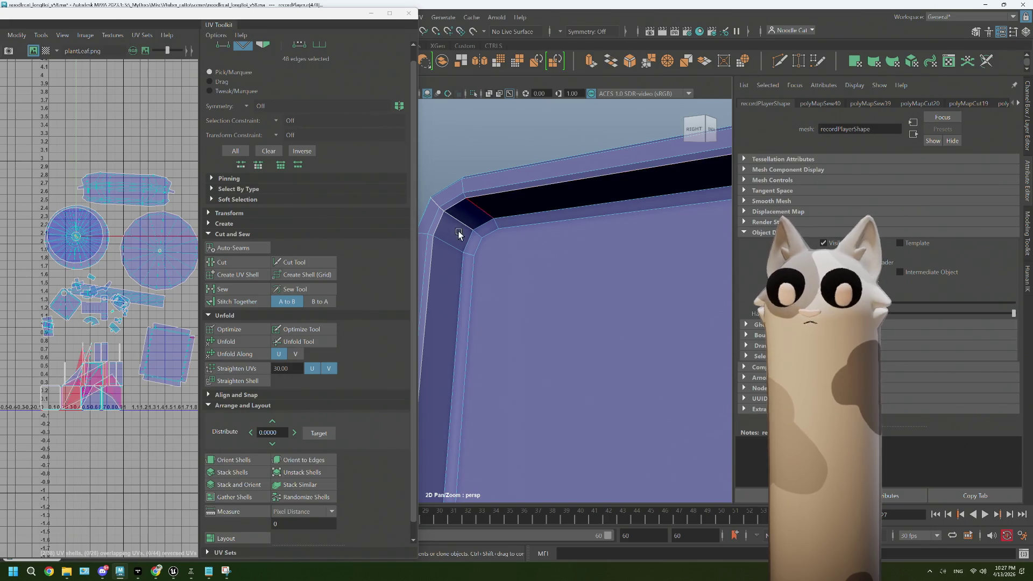
# Sew the UV seam along the panel's edge loop
pyautogui.scroll(-3)
pyautogui.moveTo(470, 288); pyautogui.dragTo(516, 239)
pyautogui.moveTo(516, 239); pyautogui.dragTo(503, 251)
pyautogui.doubleClick(503, 251)
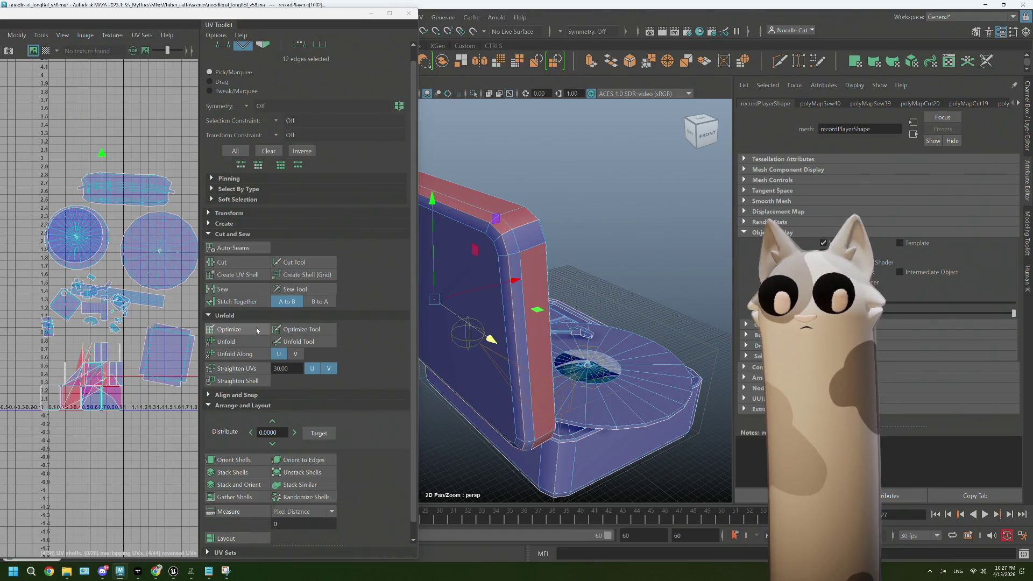
pyautogui.click(231, 289)
# Select the lid's UV shell and unfold it flat
pyautogui.moveTo(476, 322); pyautogui.dragTo(537, 323)
pyautogui.moveTo(606, 269); pyautogui.dragTo(636, 270)
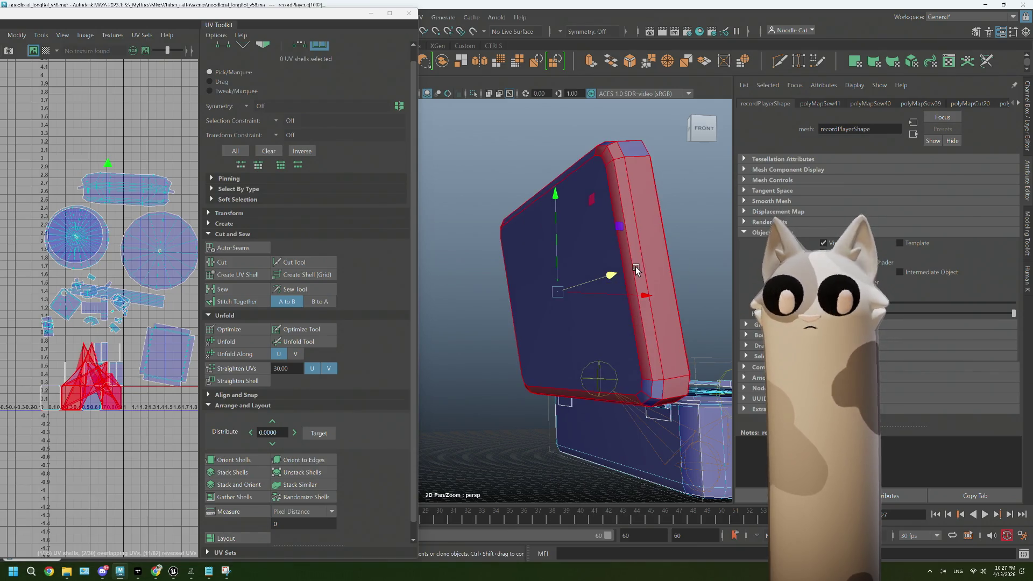
pyautogui.click(636, 271)
pyautogui.moveTo(636, 270); pyautogui.dragTo(538, 291)
pyautogui.click(239, 343)
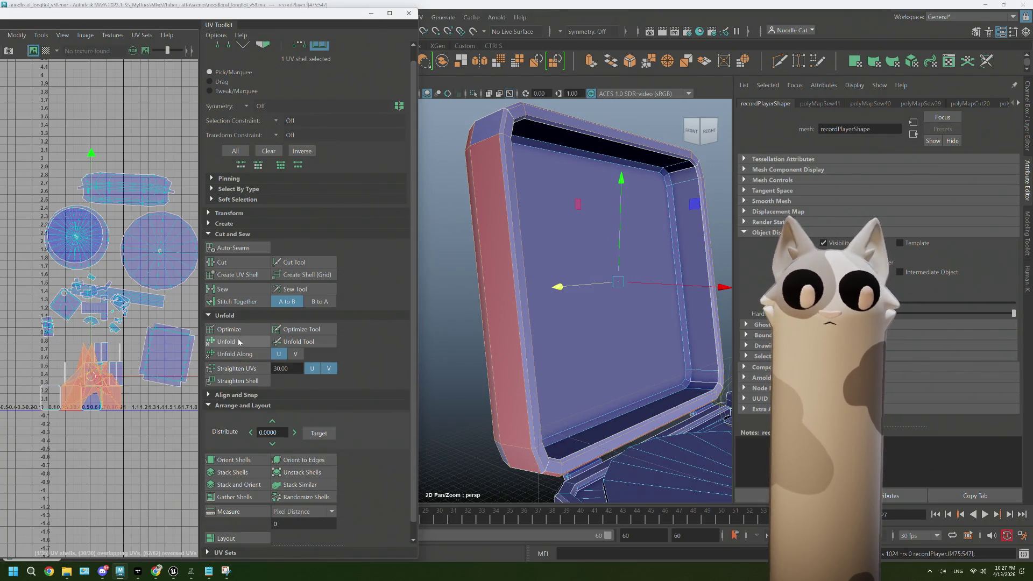
# Tumble around to the case's front corner and switch to edge selection
pyautogui.moveTo(595, 272); pyautogui.dragTo(560, 270)
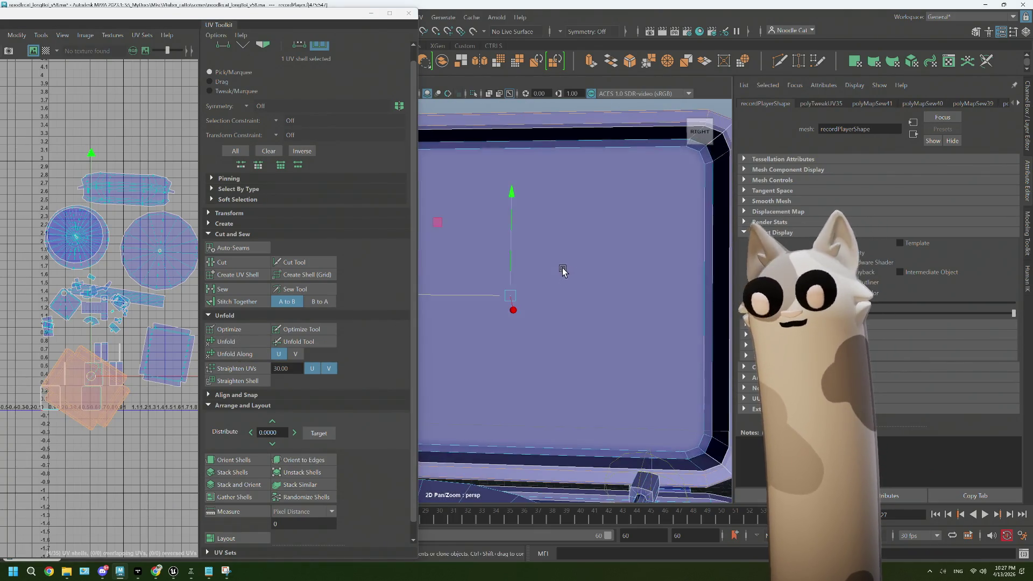
pyautogui.scroll(3)
pyautogui.scroll(-3)
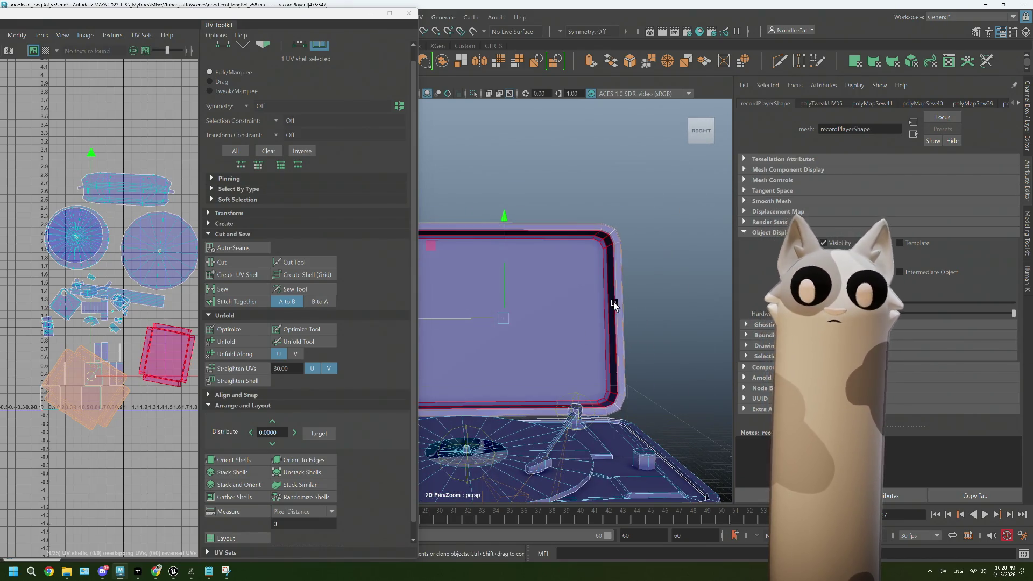
pyautogui.scroll(3)
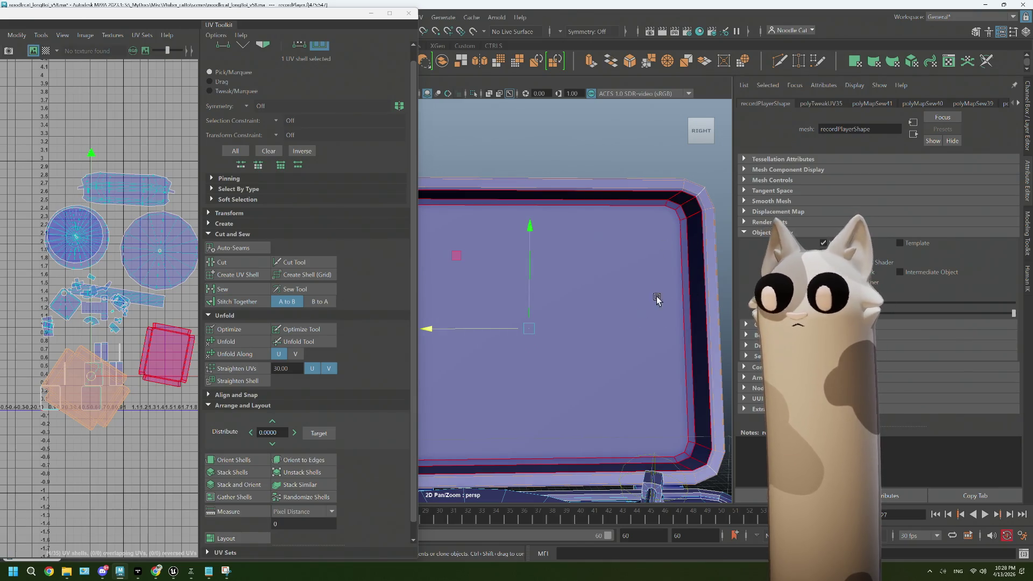
pyautogui.scroll(-3)
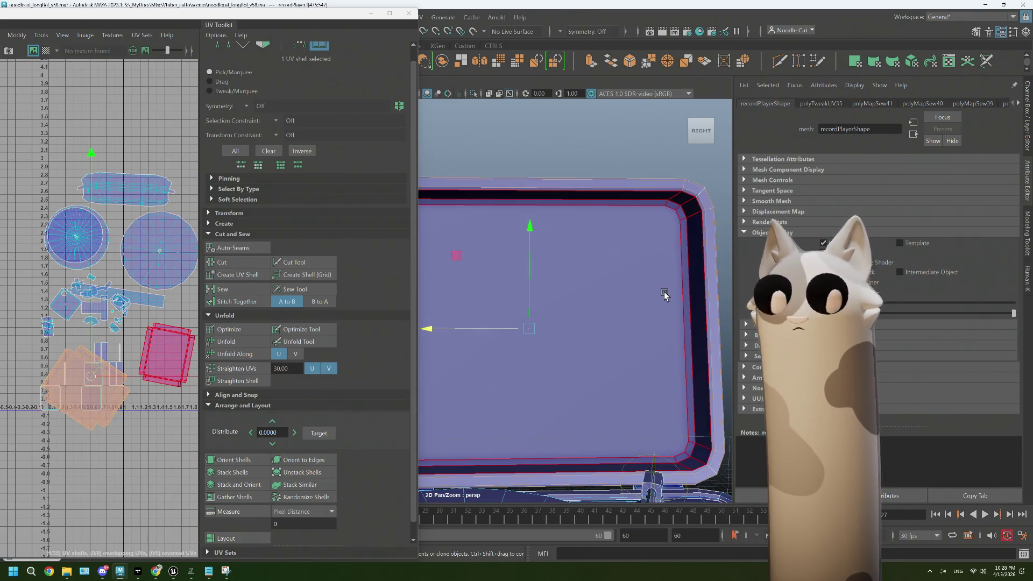
pyautogui.scroll(-3)
pyautogui.scroll(-3)
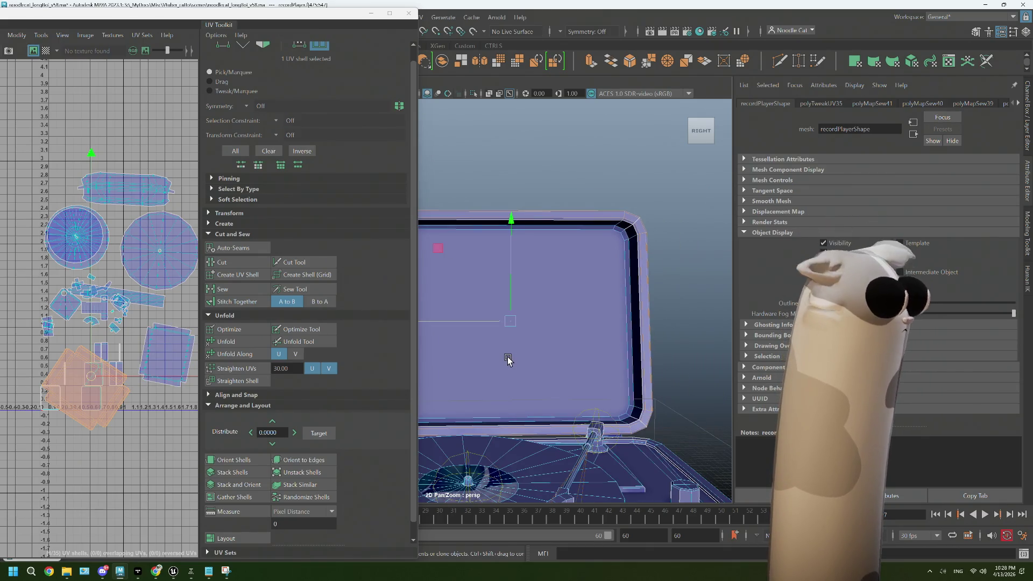
pyautogui.scroll(-3)
pyautogui.moveTo(576, 376); pyautogui.dragTo(629, 366)
pyautogui.scroll(3)
pyautogui.moveTo(555, 351); pyautogui.dragTo(639, 262)
pyautogui.moveTo(638, 263); pyautogui.dragTo(639, 233)
pyautogui.moveTo(639, 232); pyautogui.dragTo(638, 347)
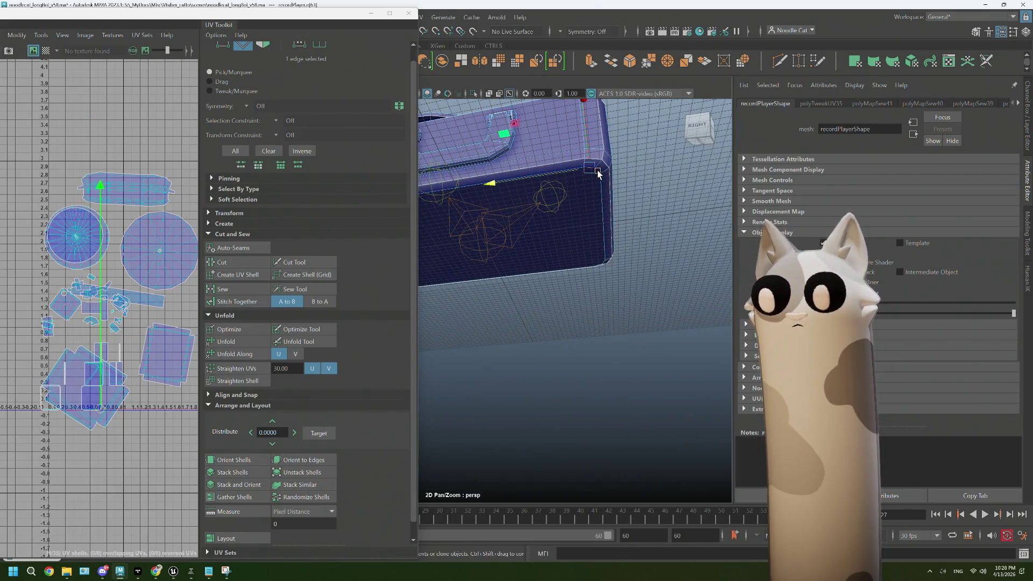
# Select edge loops around the case's upper rim and sew their 168 edges together
pyautogui.click(612, 177)
pyautogui.doubleClick(612, 177)
pyautogui.moveTo(606, 172); pyautogui.dragTo(592, 233)
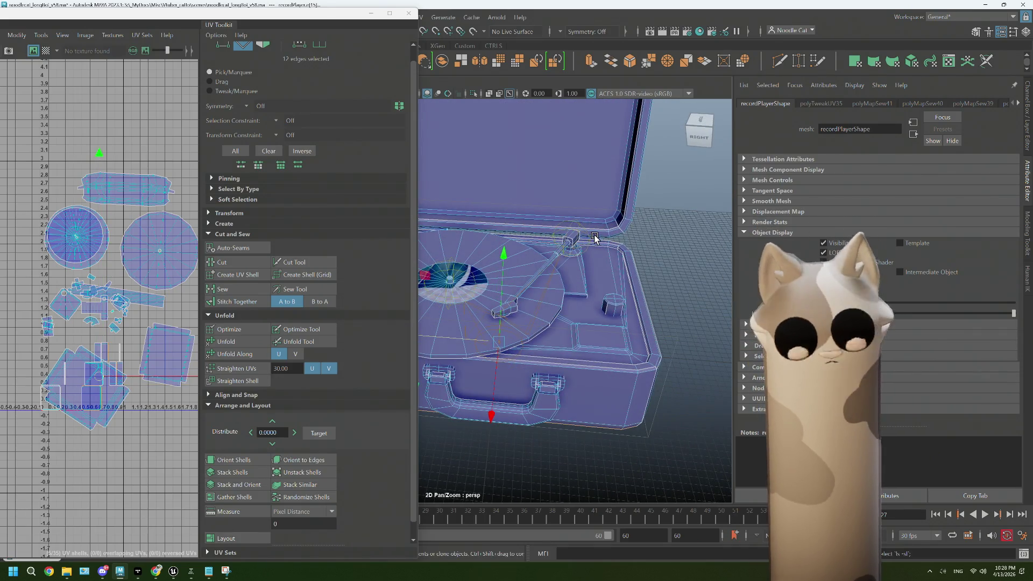
pyautogui.doubleClick(594, 237)
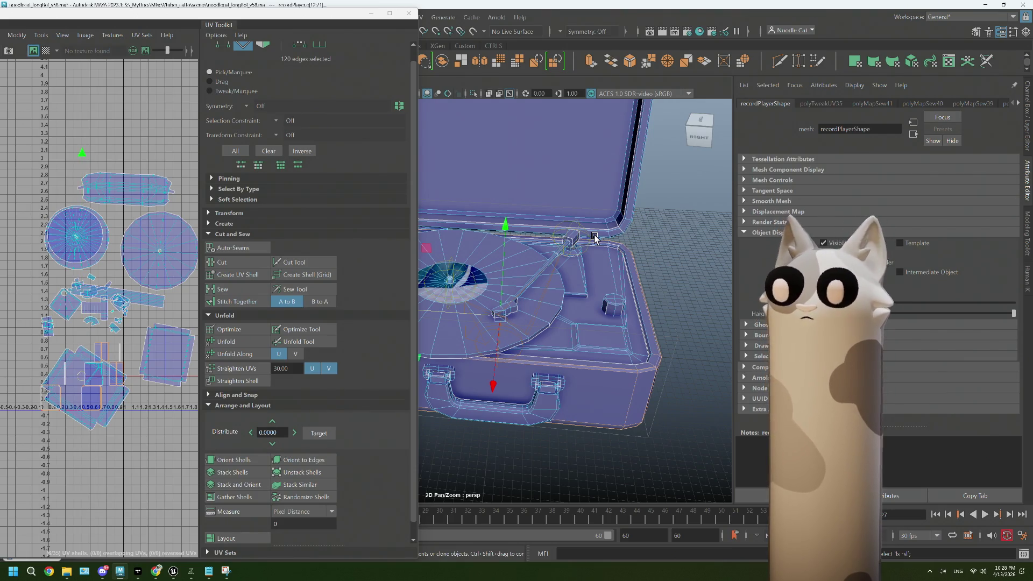
pyautogui.doubleClick(594, 237)
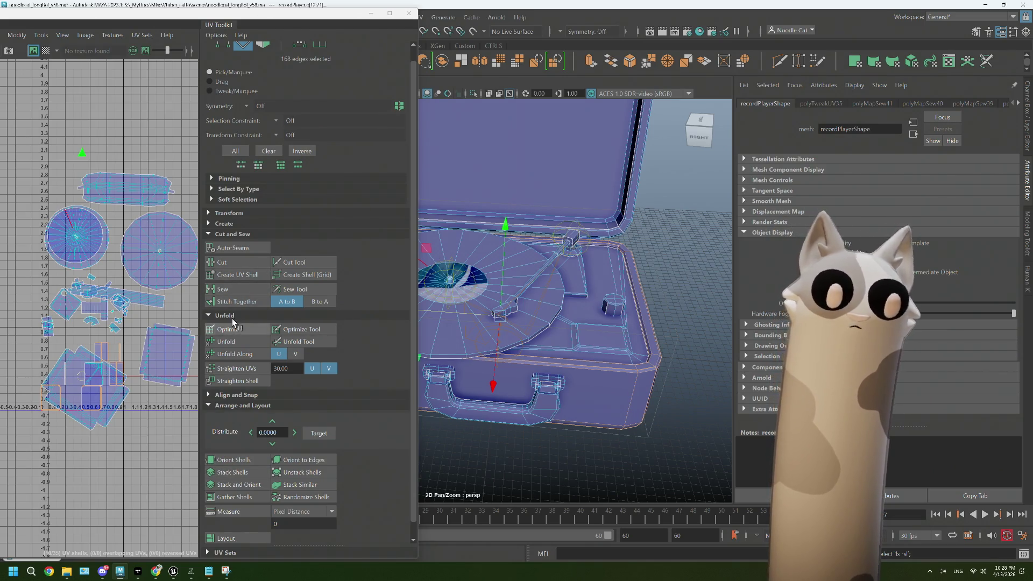
pyautogui.click(232, 291)
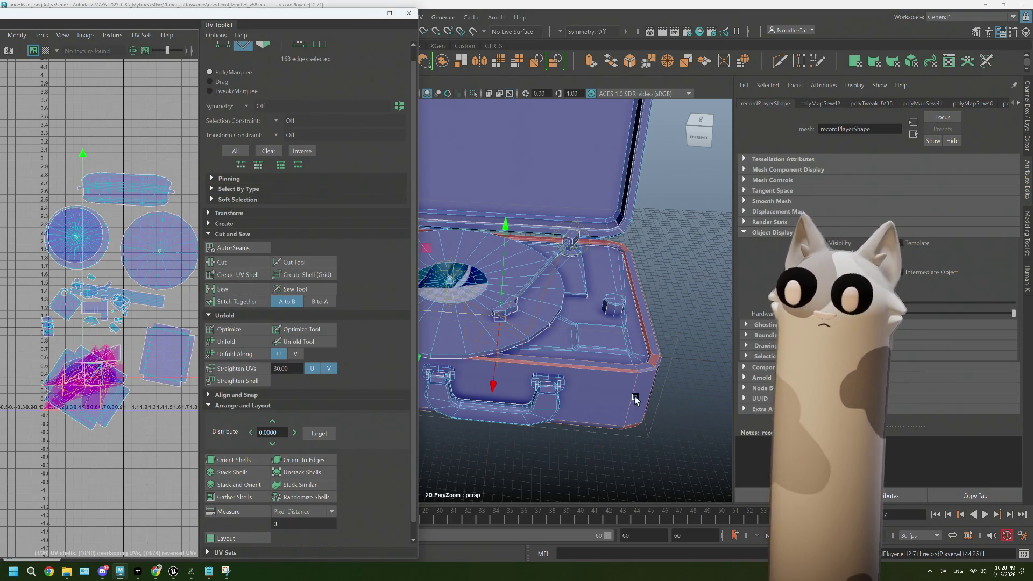
# Finish the sew, then cut a UV seam along an edge of the case's beveled corner
pyautogui.click(669, 370)
pyautogui.scroll(3)
pyautogui.moveTo(668, 373); pyautogui.dragTo(492, 365)
pyautogui.scroll(3)
pyautogui.scroll(3)
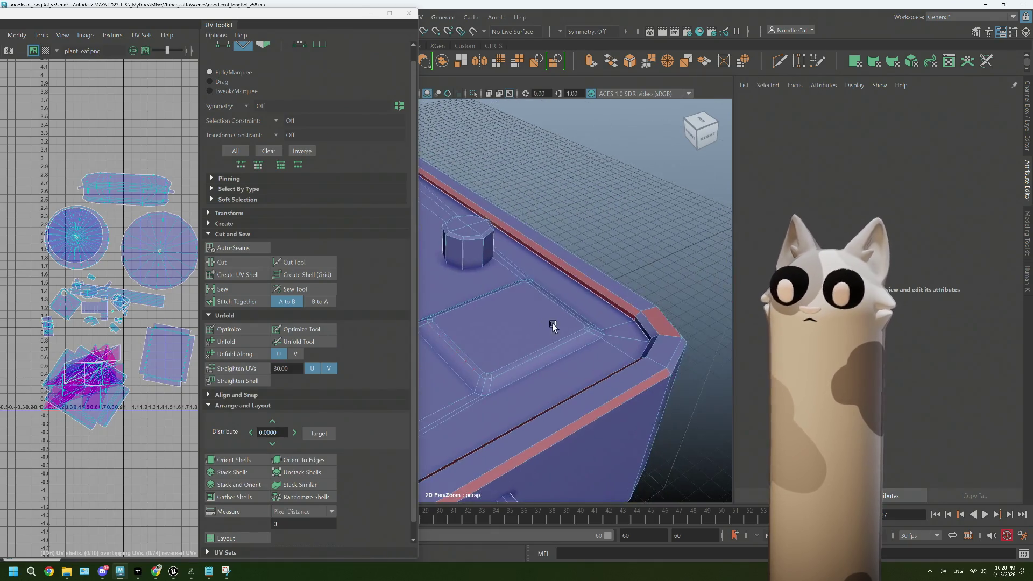
pyautogui.scroll(3)
pyautogui.scroll(3)
pyautogui.moveTo(593, 357); pyautogui.dragTo(528, 210)
pyautogui.click(721, 253)
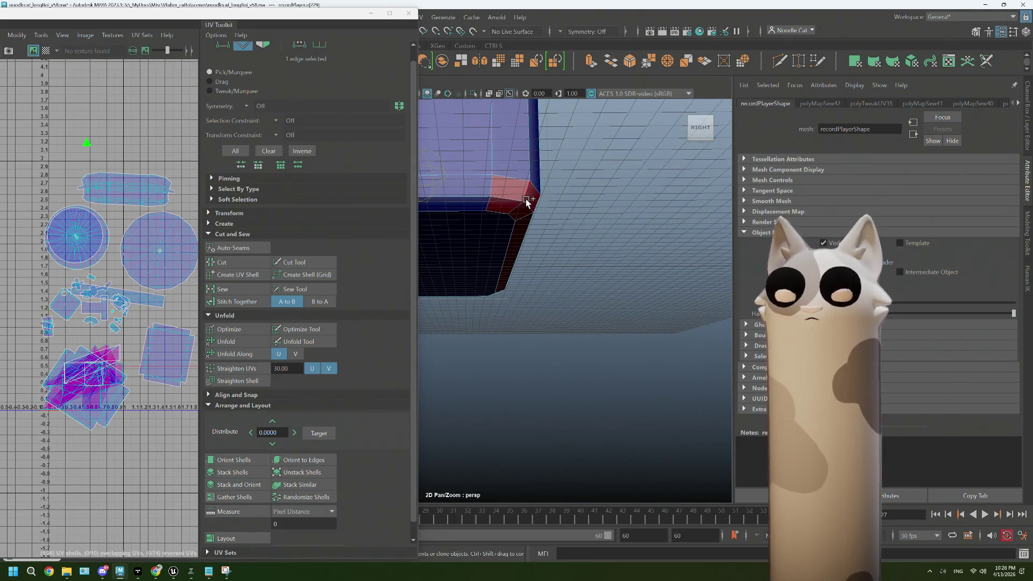
pyautogui.click(221, 262)
# Cut a UV seam along the edge loop of the corner bevel
pyautogui.moveTo(478, 302); pyautogui.dragTo(554, 223)
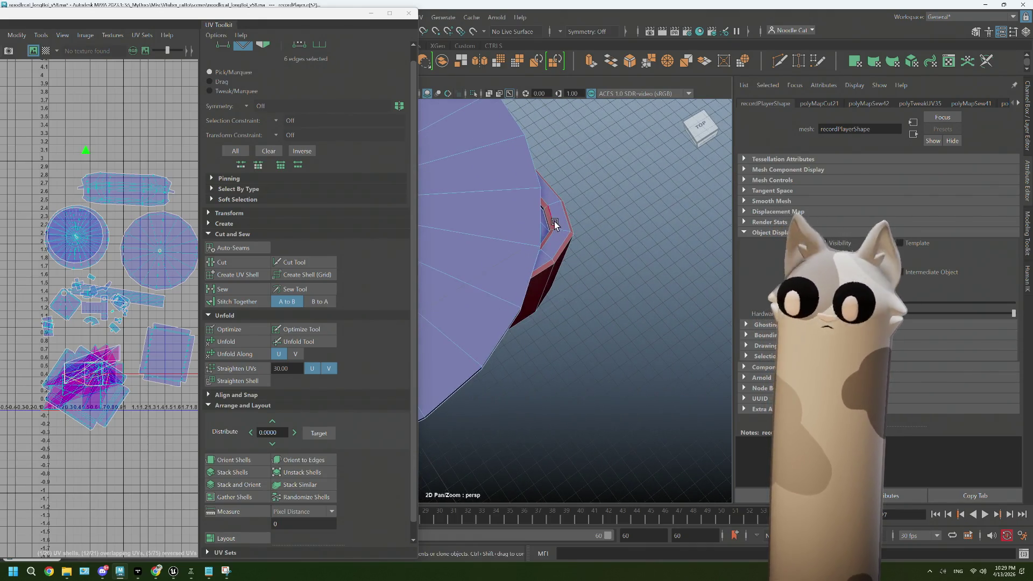
pyautogui.click(557, 230)
pyautogui.press('w')
pyautogui.press('f')
pyautogui.moveTo(576, 295); pyautogui.dragTo(549, 320)
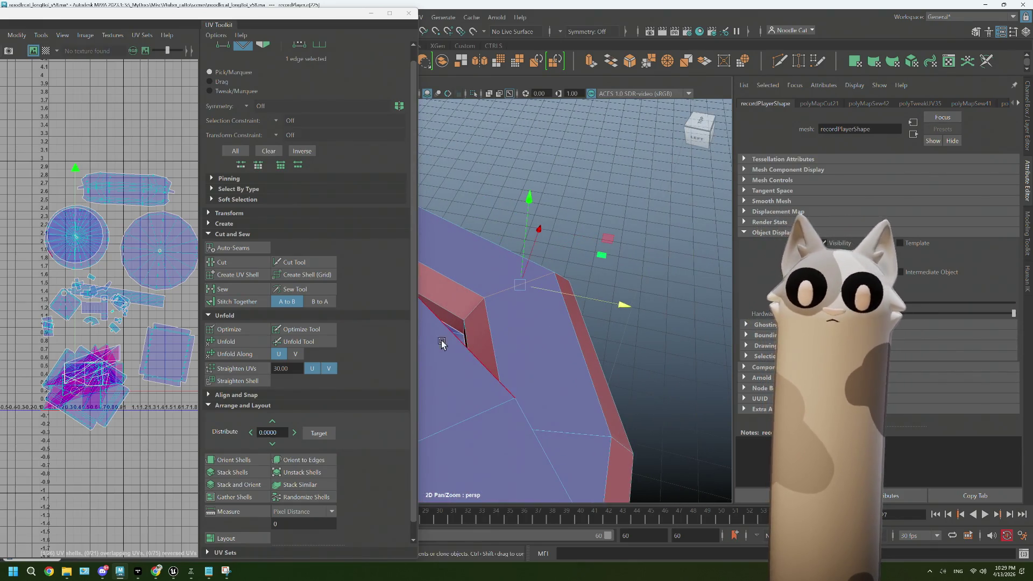
pyautogui.moveTo(461, 328); pyautogui.dragTo(535, 381)
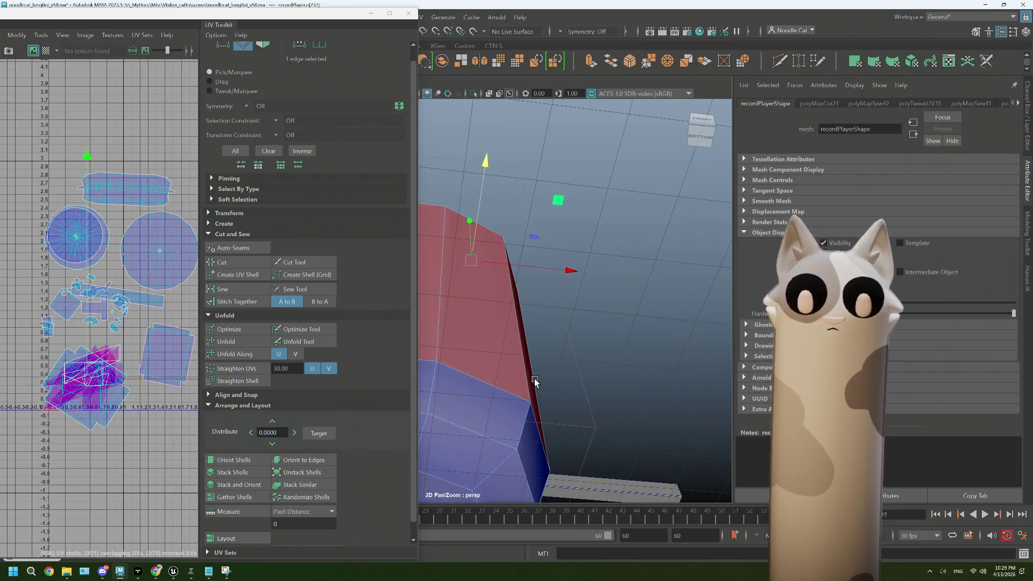
pyautogui.moveTo(494, 454); pyautogui.dragTo(517, 443)
pyautogui.doubleClick(500, 389)
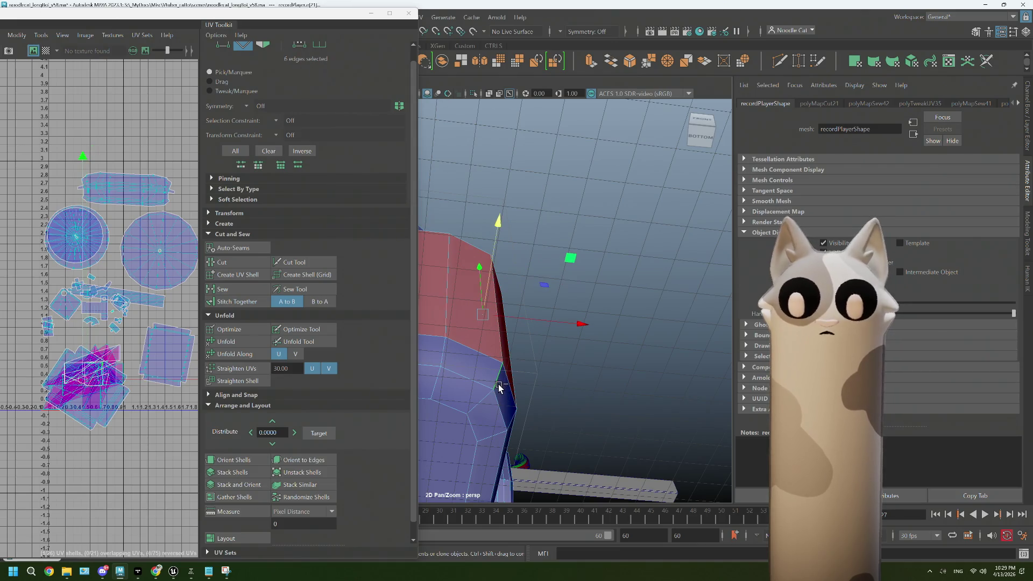
pyautogui.click(235, 264)
# Cut UV seams along edge loops on another bevel and on the case's back bevel
pyautogui.moveTo(613, 360); pyautogui.dragTo(514, 373)
pyautogui.click(571, 414)
pyautogui.moveTo(572, 414); pyautogui.dragTo(560, 369)
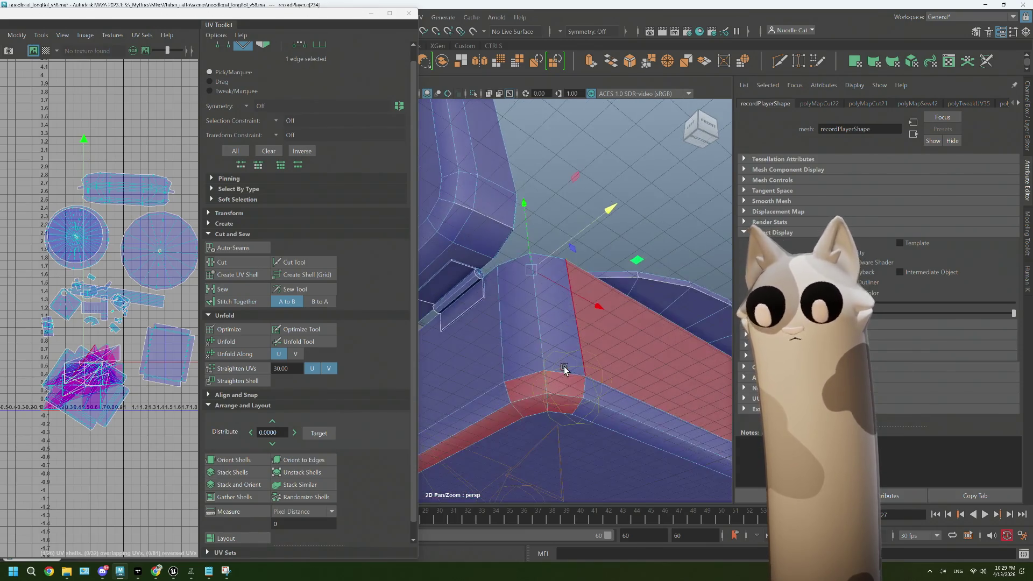
pyautogui.doubleClick(545, 390)
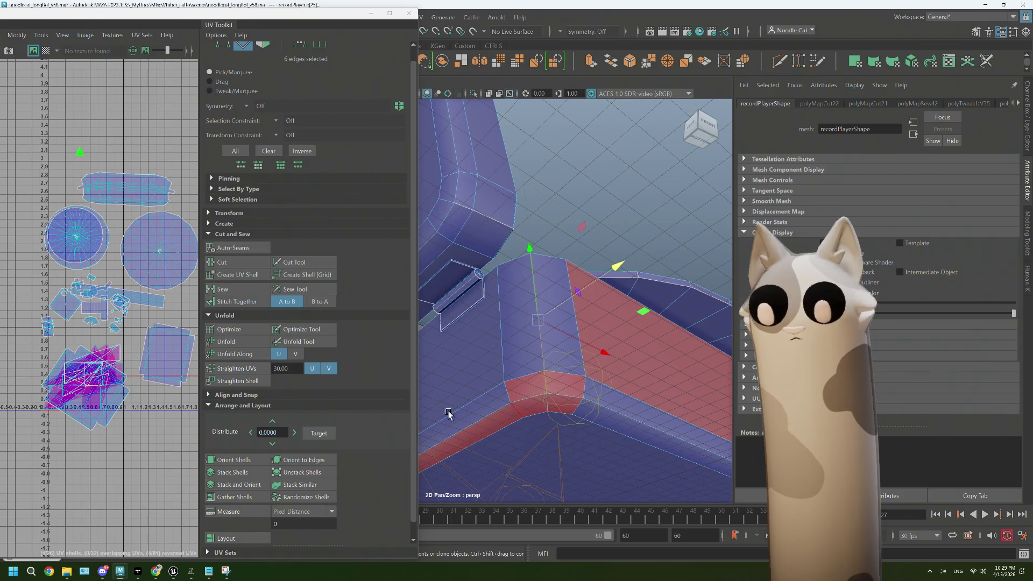
pyautogui.click(232, 263)
pyautogui.moveTo(573, 347); pyautogui.dragTo(504, 238)
pyautogui.click(503, 239)
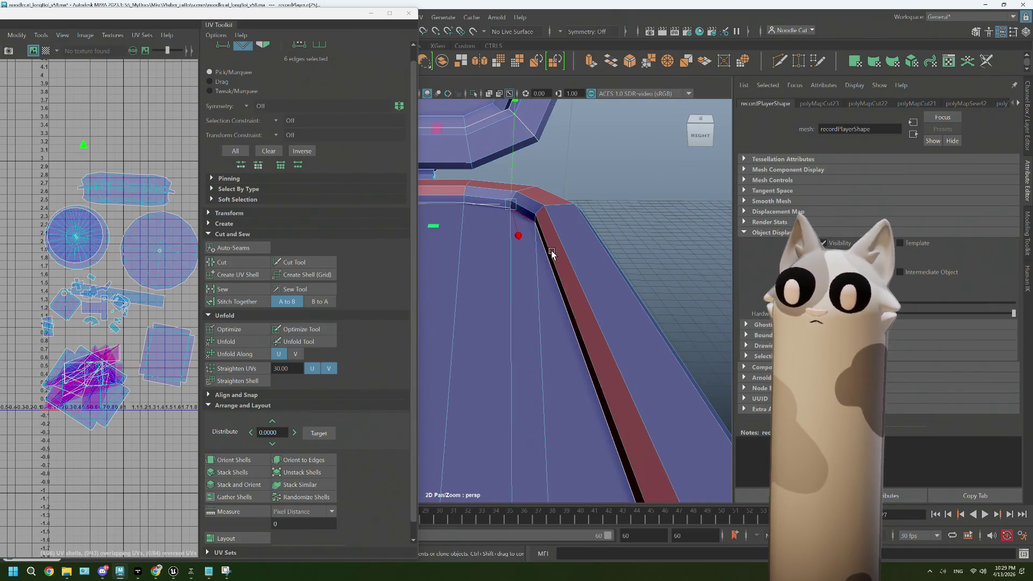
pyautogui.moveTo(580, 337); pyautogui.dragTo(514, 365)
pyautogui.doubleClick(544, 401)
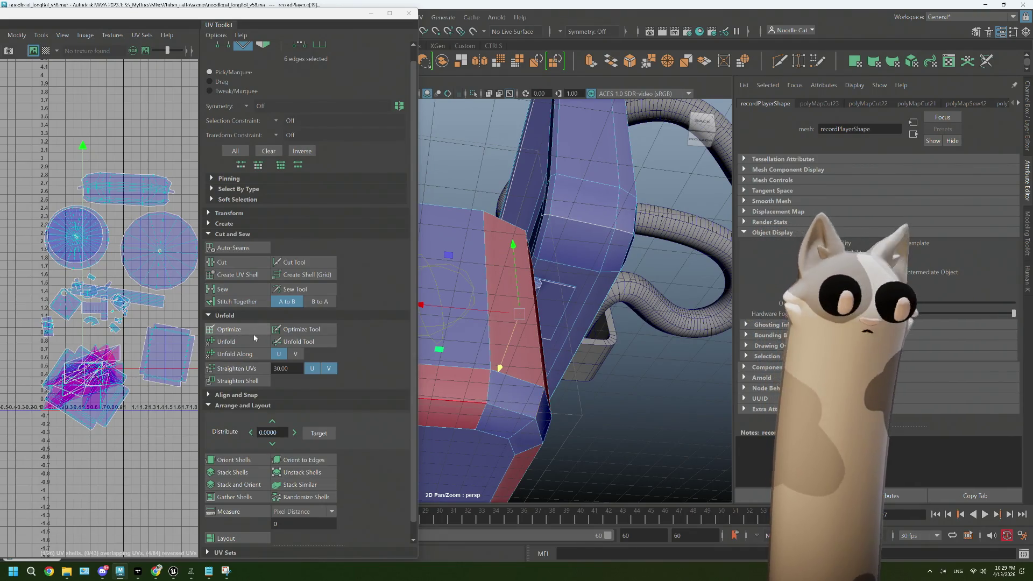
pyautogui.click(222, 262)
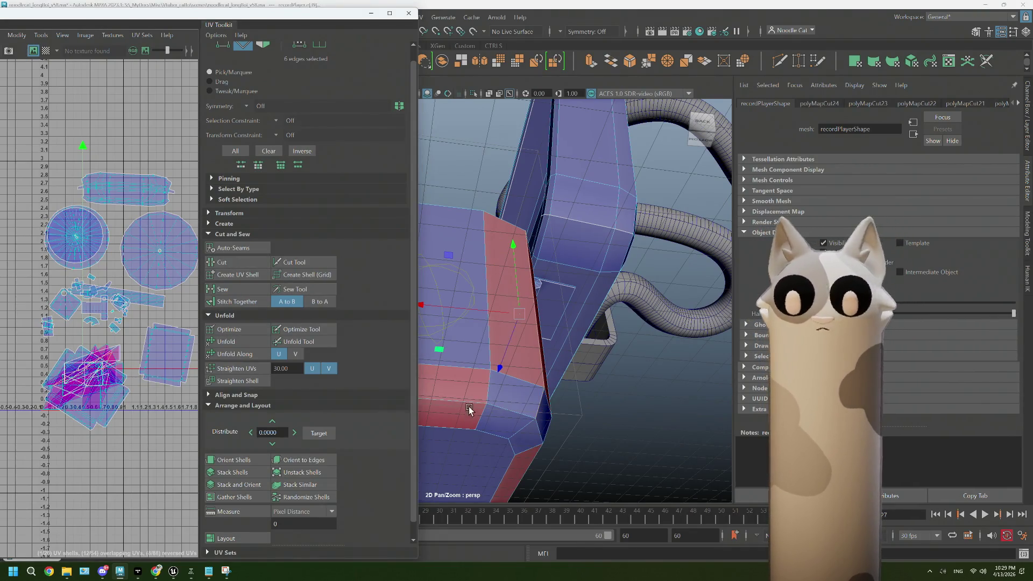
# Select the newly cut case piece as a UV shell and unfold it
pyautogui.rightClick(503, 263)
pyautogui.moveTo(493, 293); pyautogui.dragTo(544, 270)
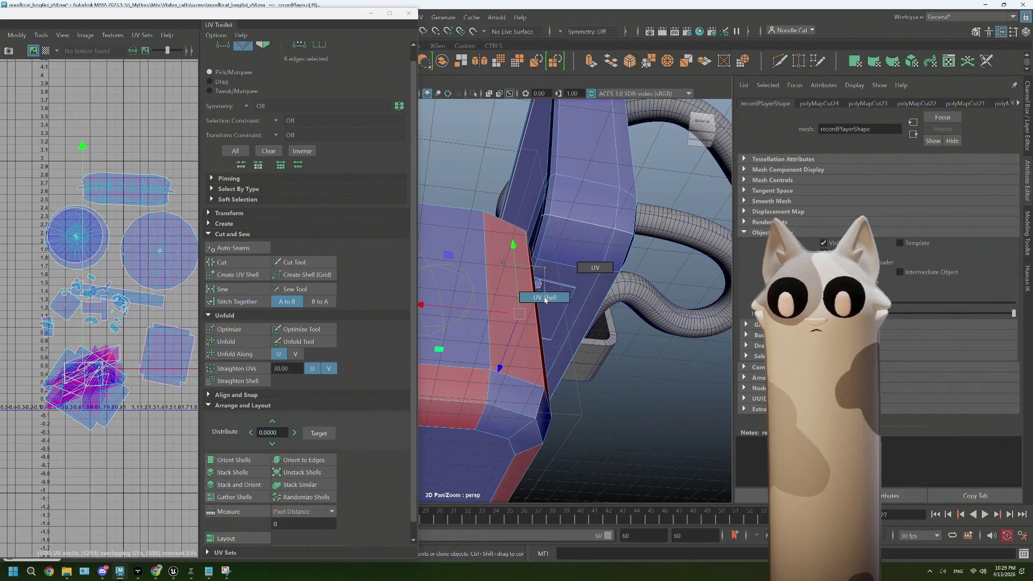
pyautogui.click(545, 299)
pyautogui.click(251, 344)
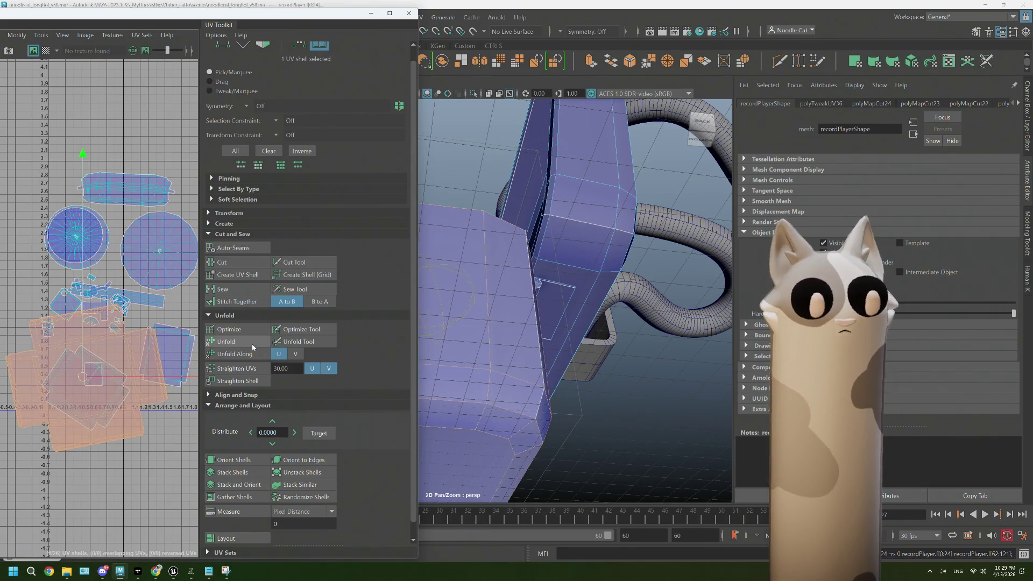
# Unfold the UVs of the deck's front compartment faces
pyautogui.moveTo(463, 404); pyautogui.dragTo(592, 397)
pyautogui.click(516, 397)
pyautogui.moveTo(515, 396); pyautogui.dragTo(581, 403)
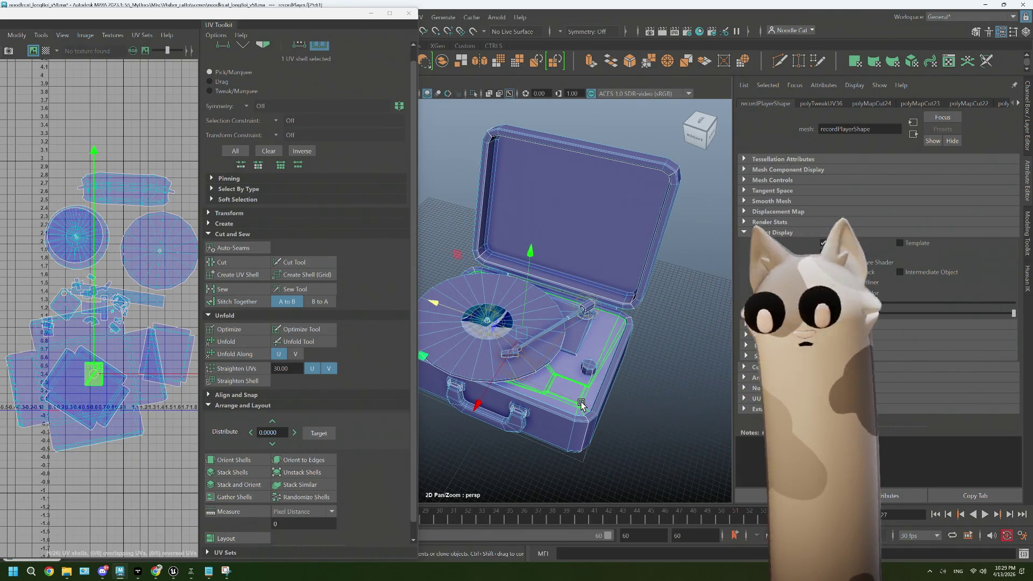
pyautogui.click(234, 343)
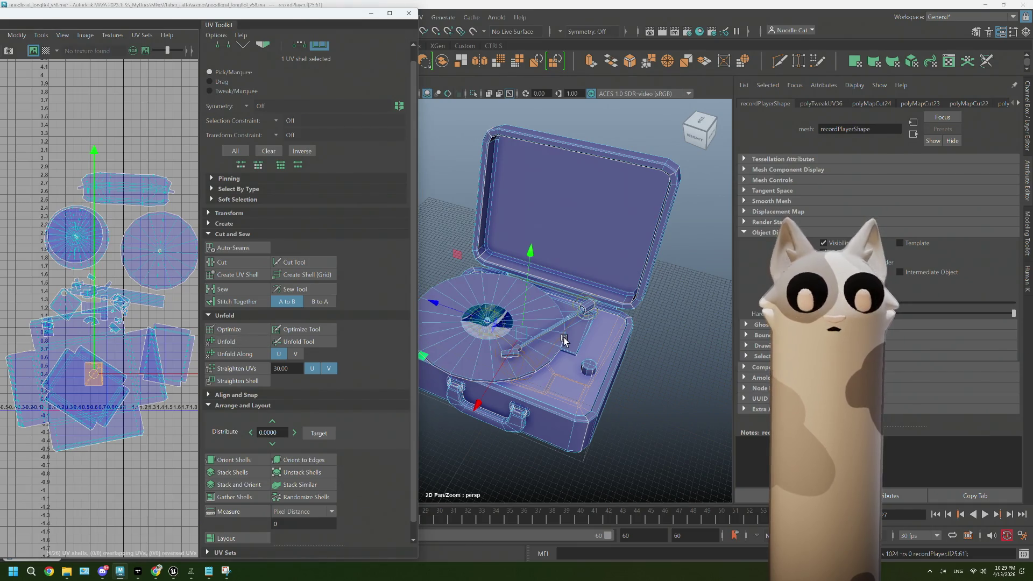
# Select the latch's UV shell and frame it in the 3D view
pyautogui.moveTo(564, 340); pyautogui.dragTo(559, 345)
pyautogui.scroll(3)
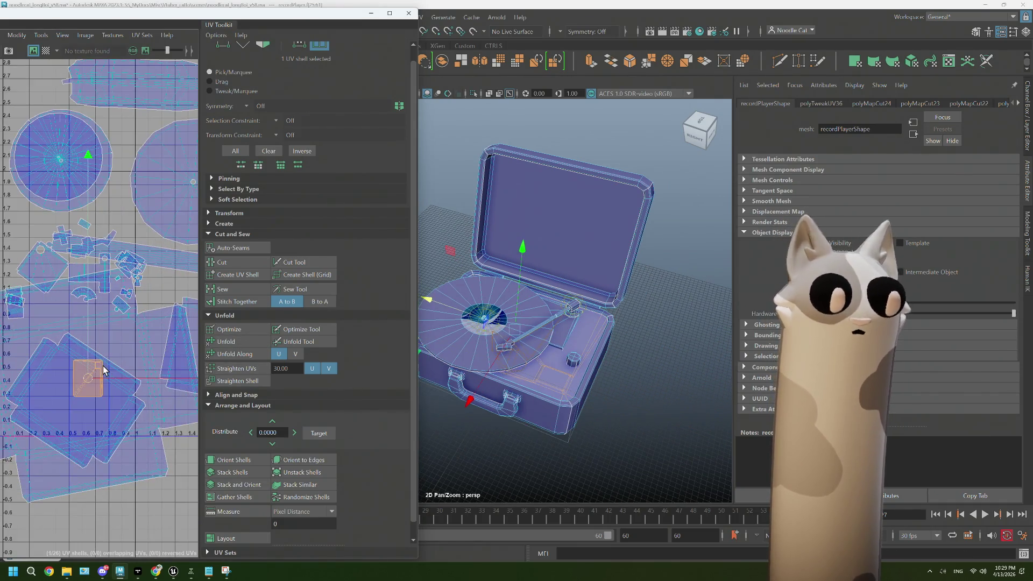
pyautogui.scroll(3)
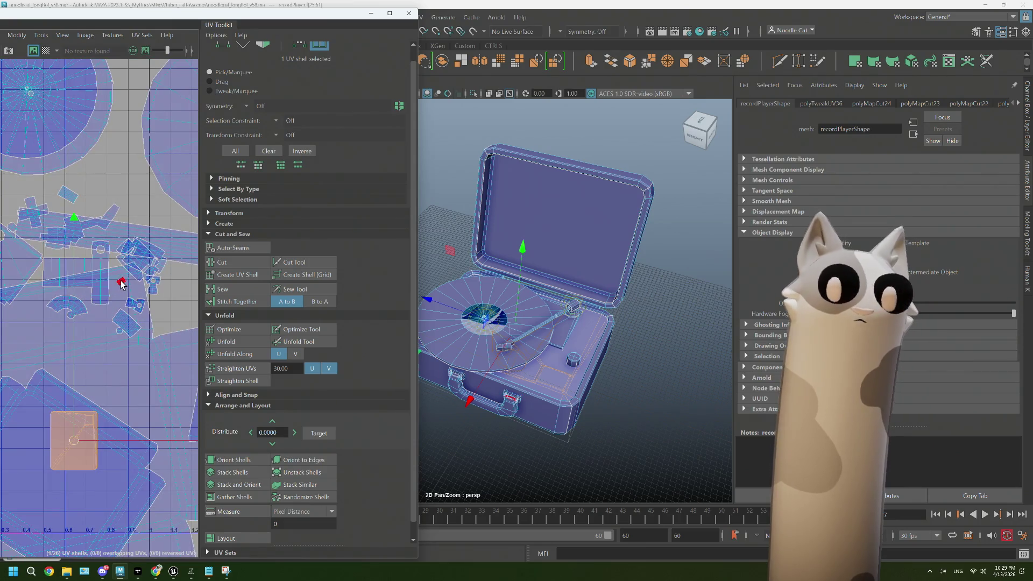
pyautogui.click(121, 285)
pyautogui.press('f')
pyautogui.scroll(-3)
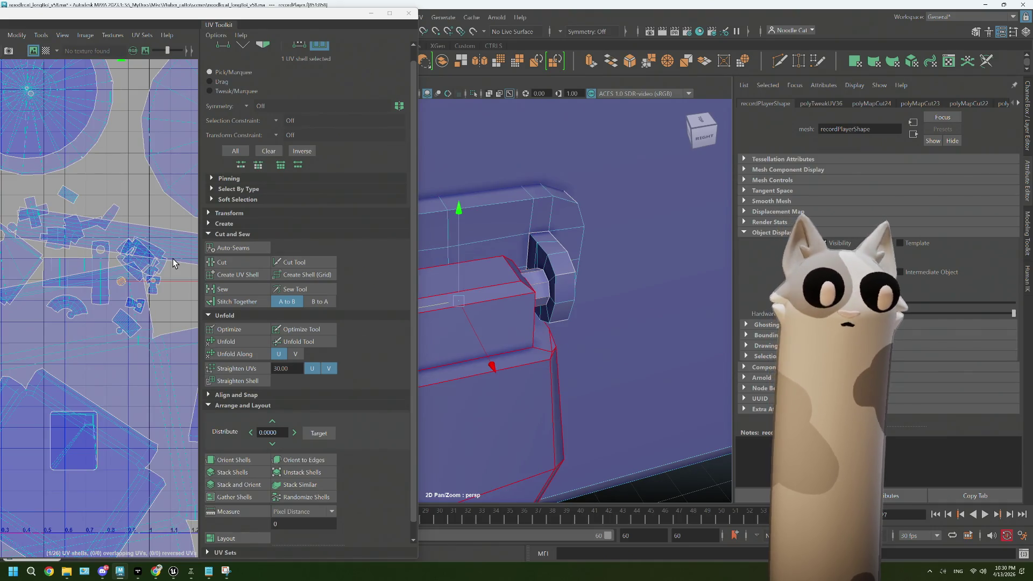
# Maximize the UV Editor, select all 26 shells, then restore it to a floating window
pyautogui.click(390, 13)
pyautogui.scroll(-3)
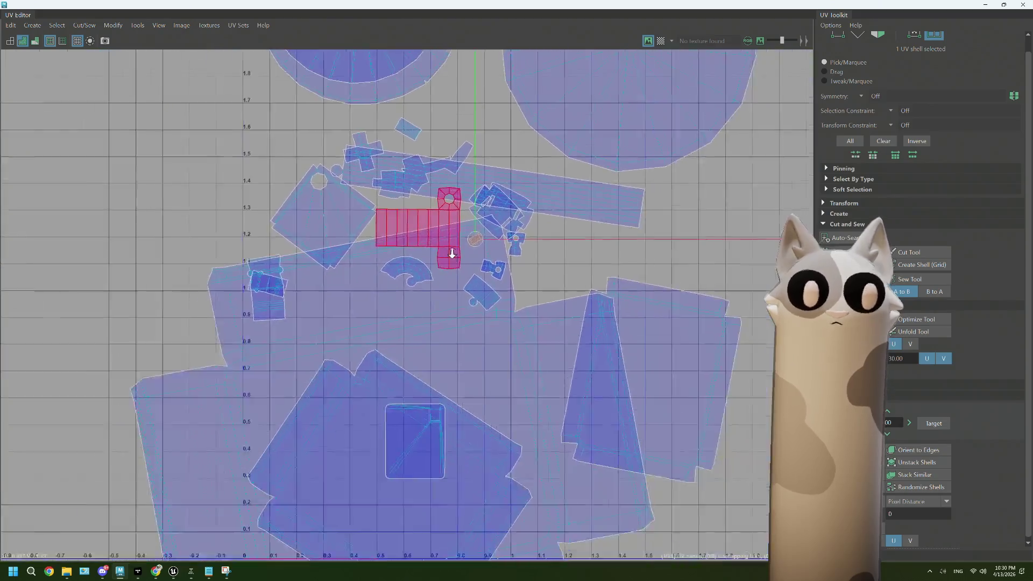
pyautogui.moveTo(452, 256); pyautogui.dragTo(423, 357)
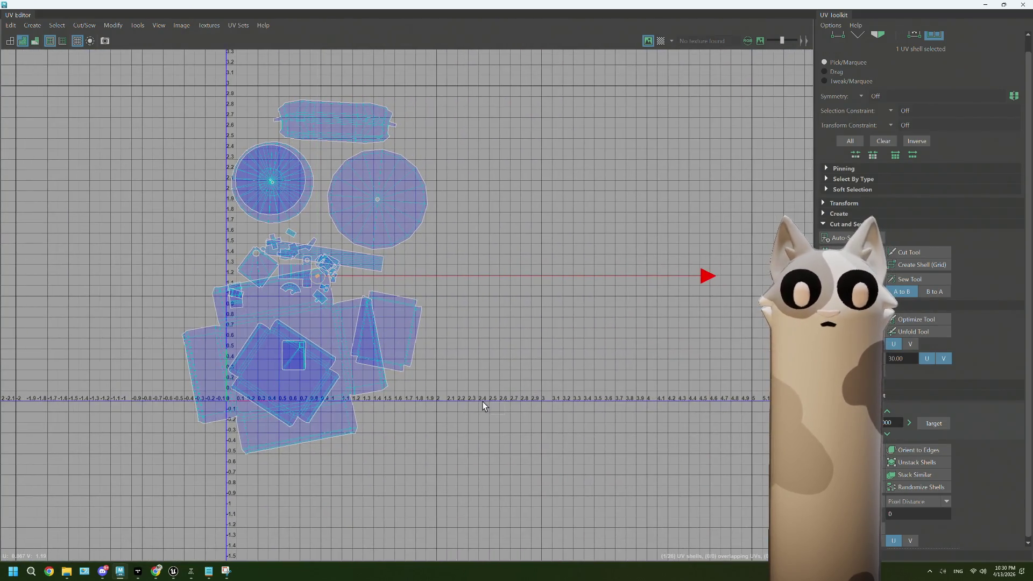
pyautogui.moveTo(225, 83); pyautogui.dragTo(431, 462)
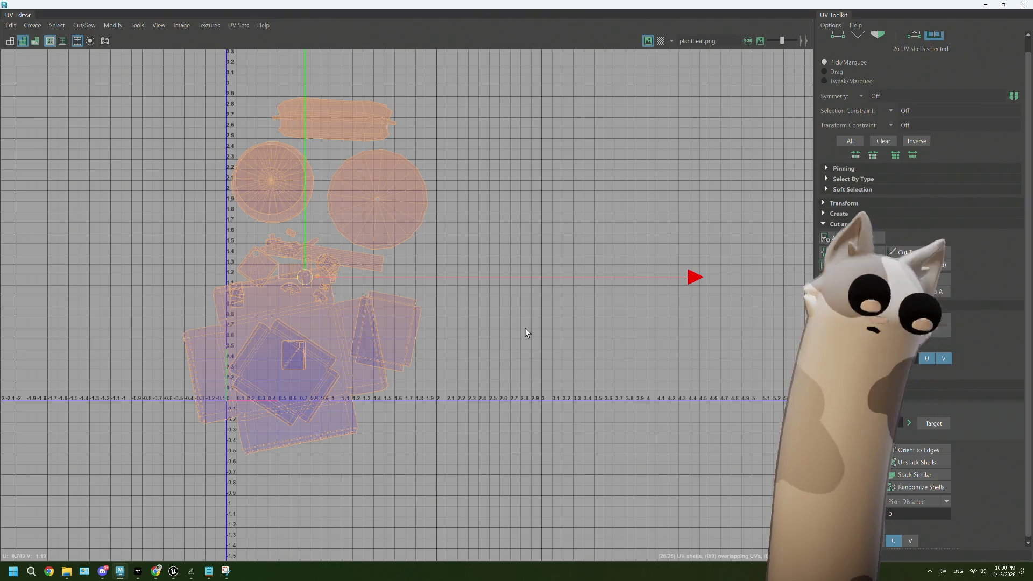
pyautogui.scroll(3)
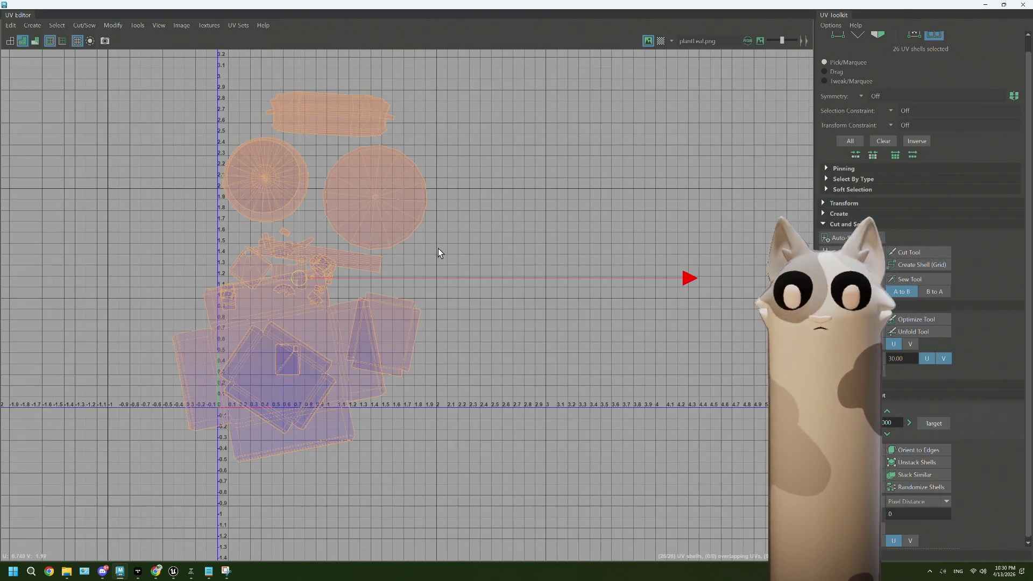
pyautogui.moveTo(469, 399); pyautogui.dragTo(463, 385)
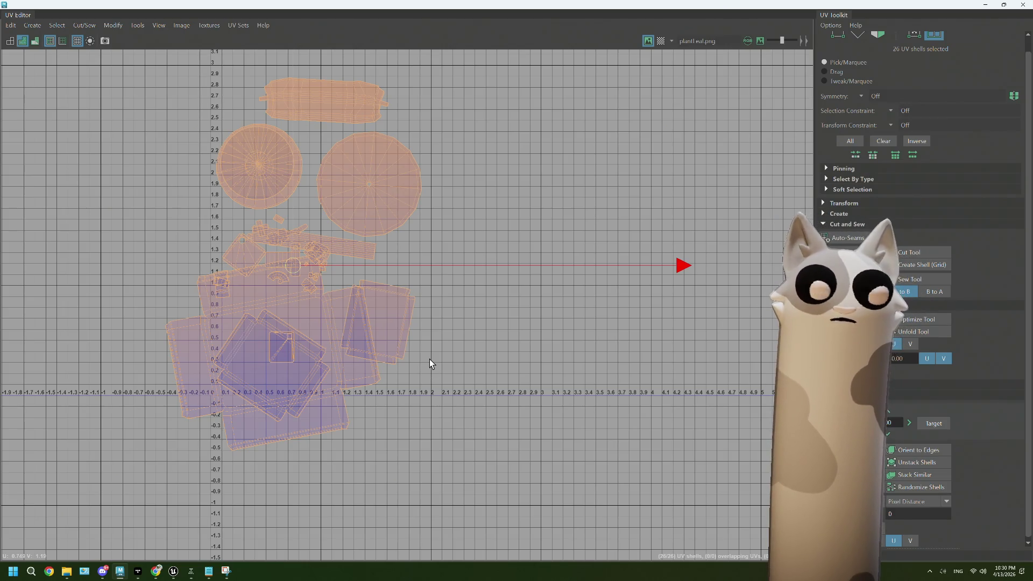
pyautogui.scroll(-3)
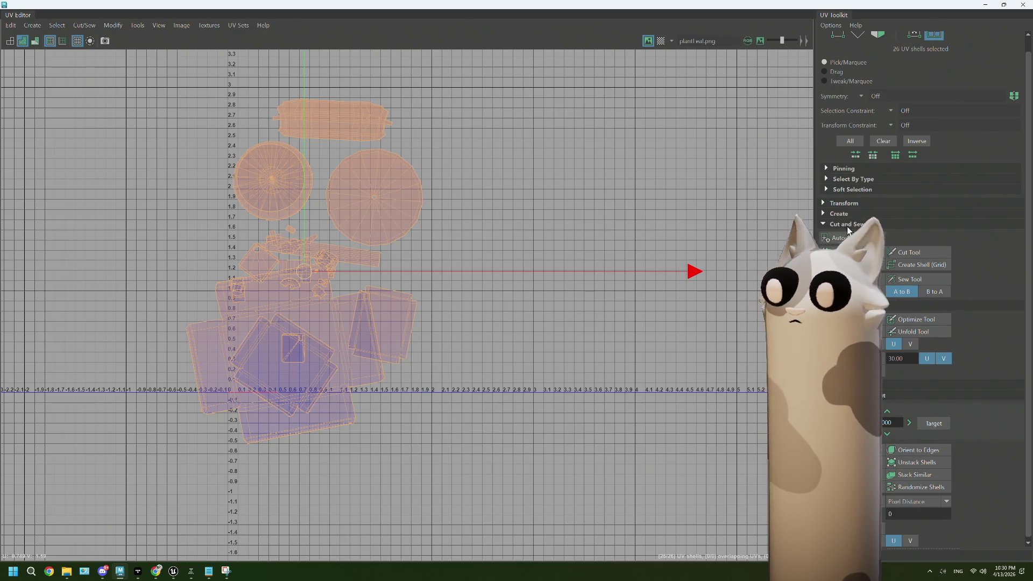
pyautogui.scroll(3)
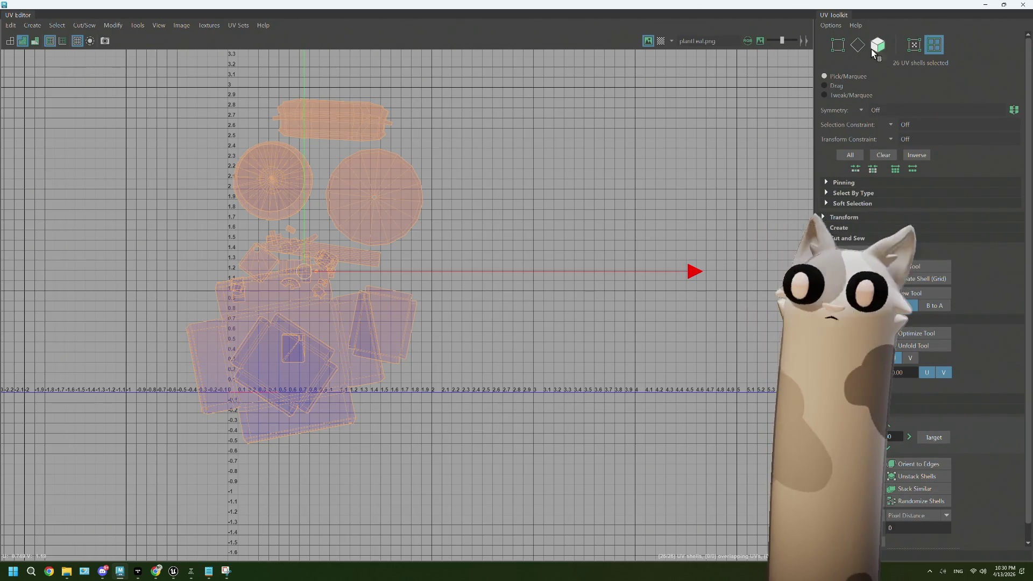
pyautogui.doubleClick(867, 7)
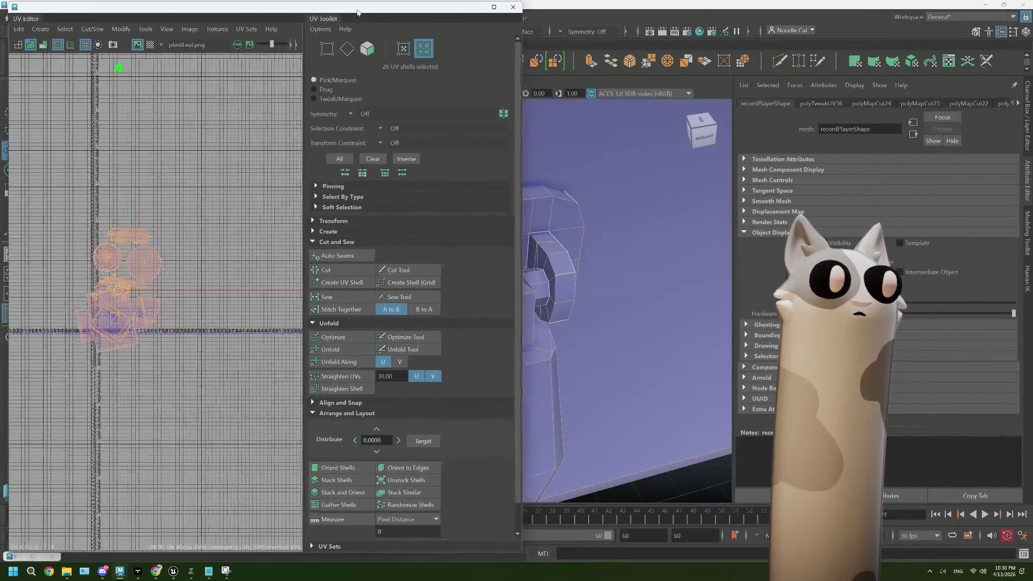
# Widen the floating UV Editor and turn on the checker texture display
pyautogui.moveTo(520, 223); pyautogui.dragTo(767, 223)
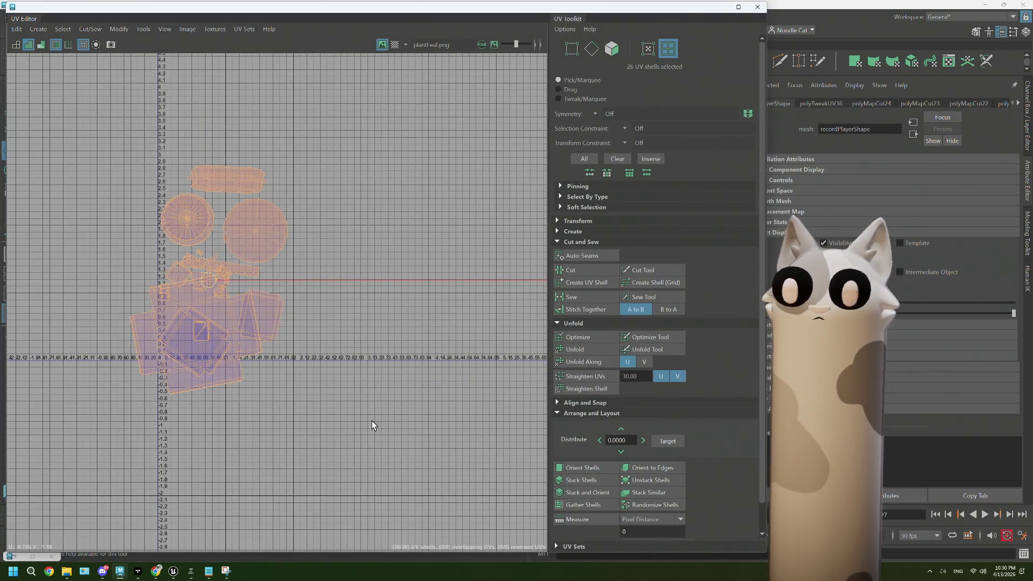
pyautogui.scroll(3)
pyautogui.click(395, 45)
# Select the long bar and U2V1 square shells, then expand Transform in the UV Toolkit
pyautogui.scroll(3)
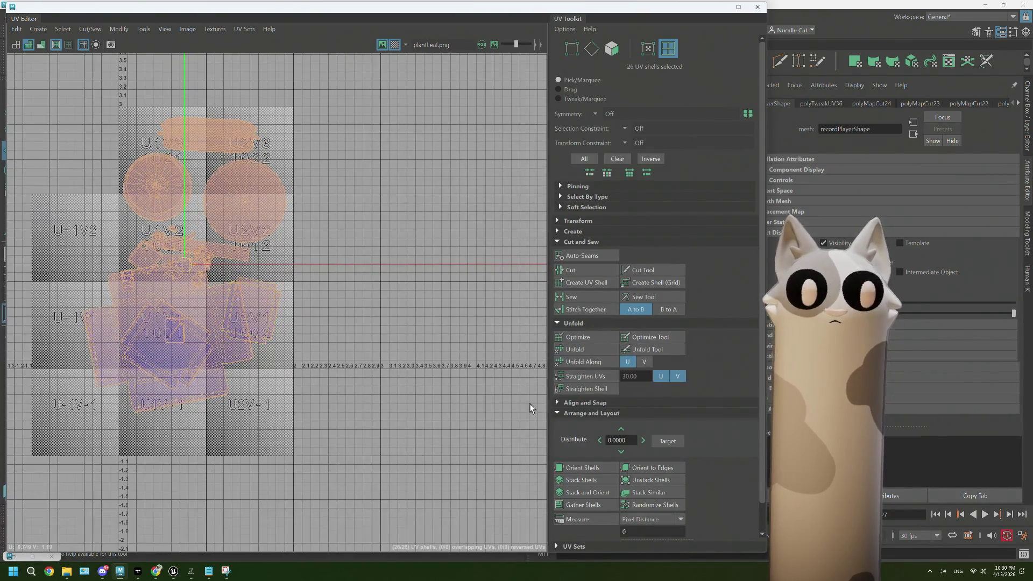
pyautogui.scroll(3)
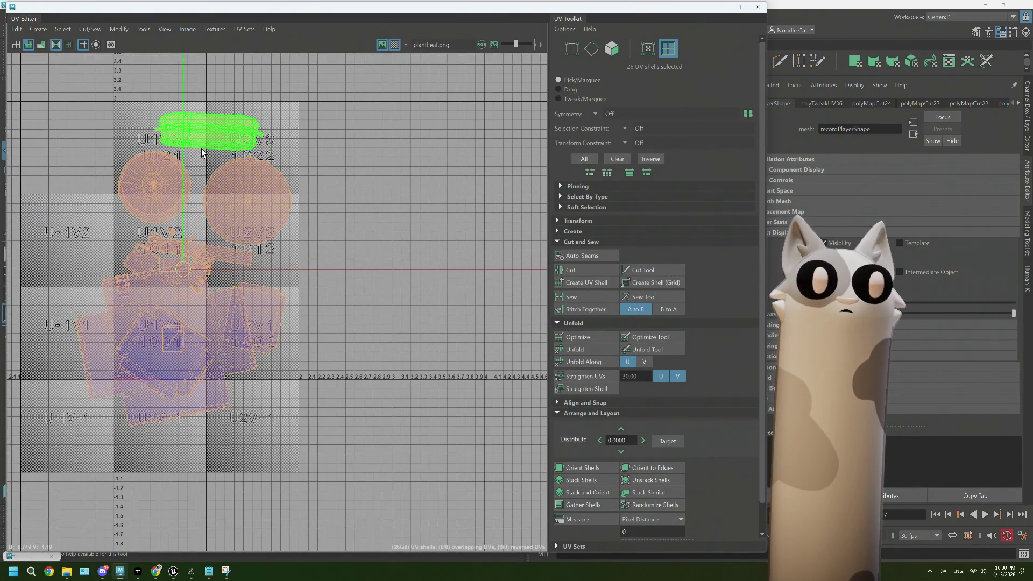
pyautogui.click(192, 141)
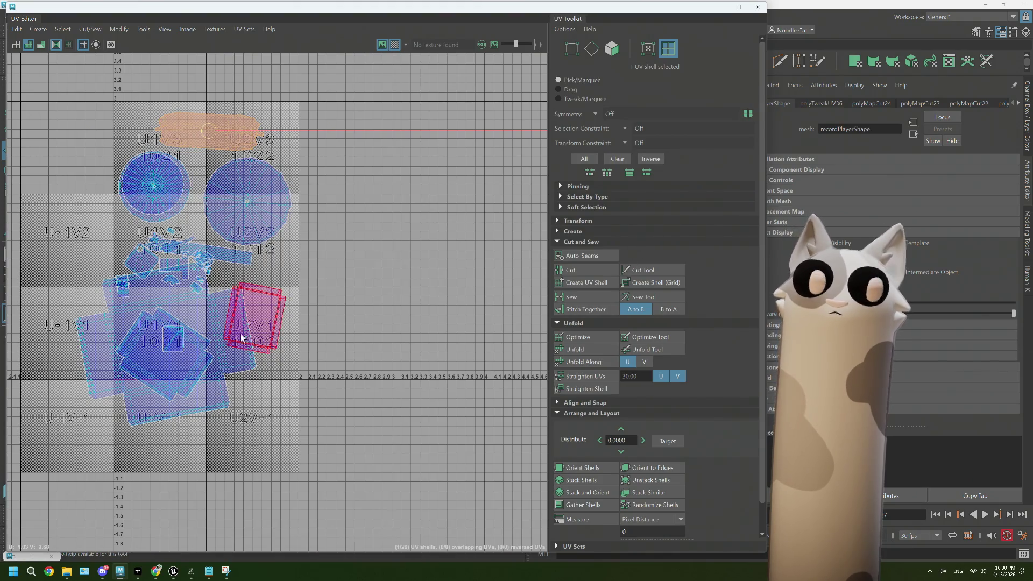
pyautogui.click(255, 317)
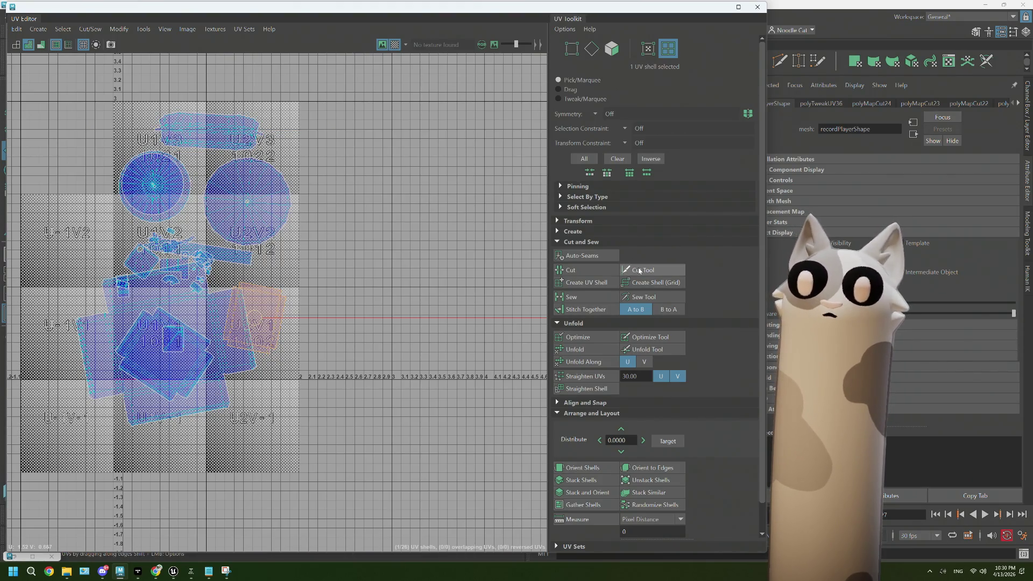
pyautogui.click(557, 242)
pyautogui.click(558, 221)
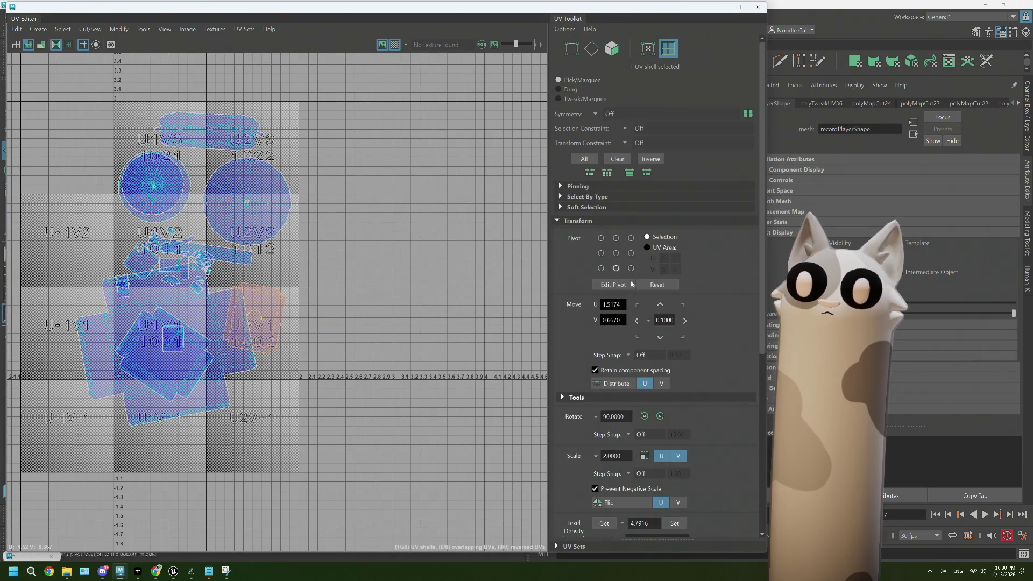
# Select all UV shells and give them the same texel density
pyautogui.scroll(-3)
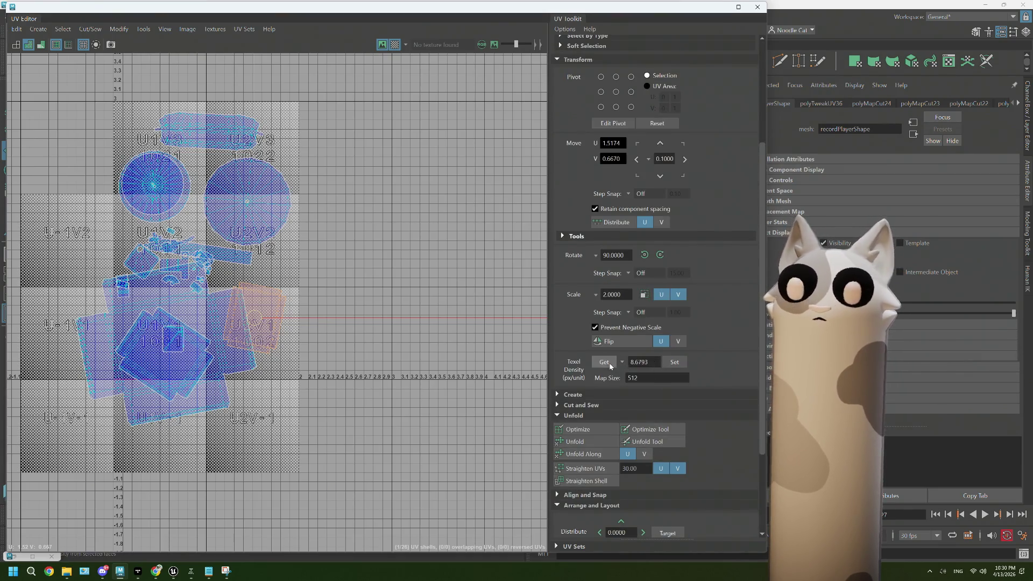
pyautogui.hotkey('ctrl', 'a')
pyautogui.click(675, 362)
pyautogui.click(323, 383)
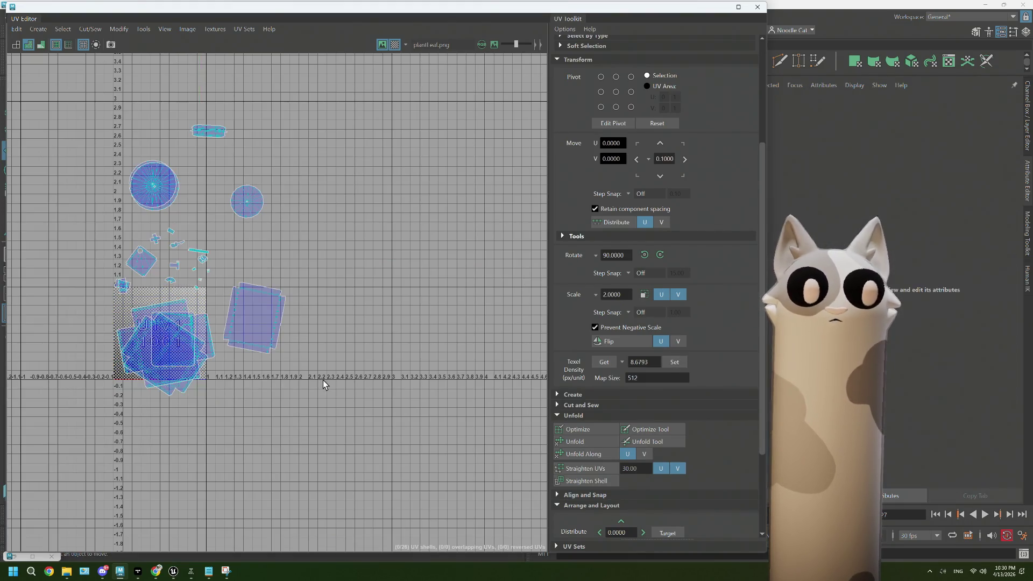
pyautogui.hotkey('ctrl', 'a')
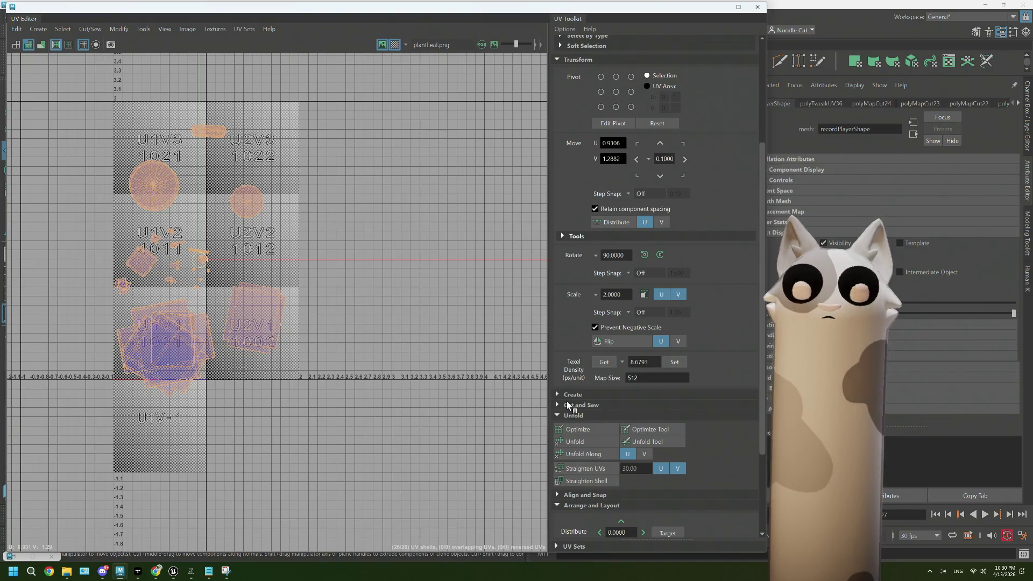
# Orient, gather and lay out all 26 shells into the 0–1 tile
pyautogui.scroll(-3)
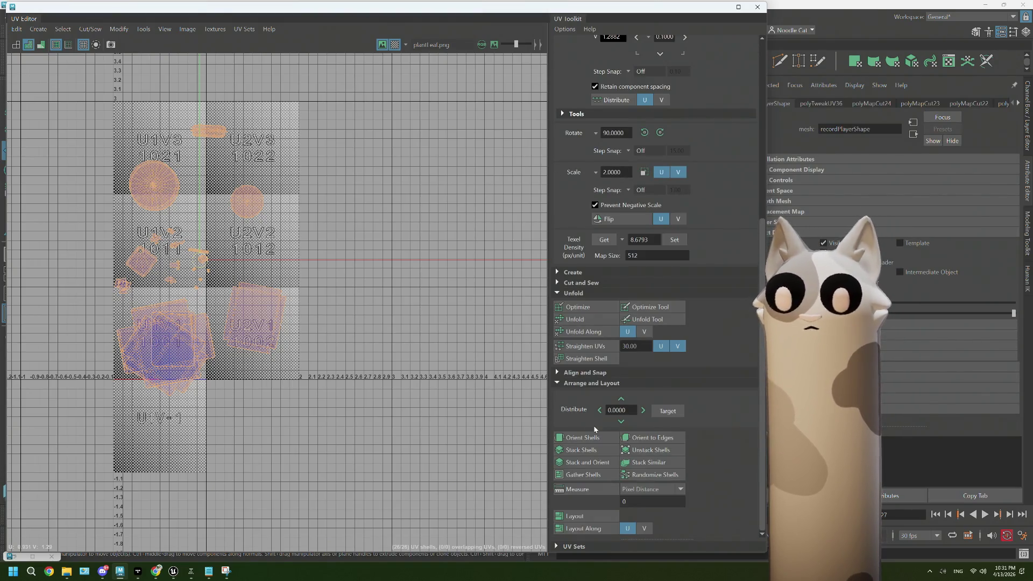
pyautogui.click(581, 438)
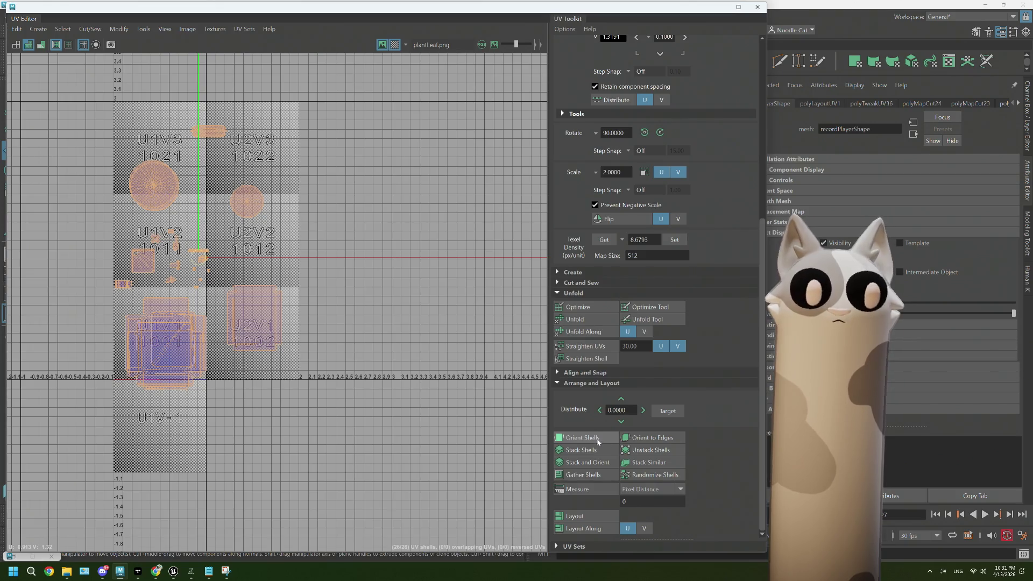
pyautogui.click(651, 461)
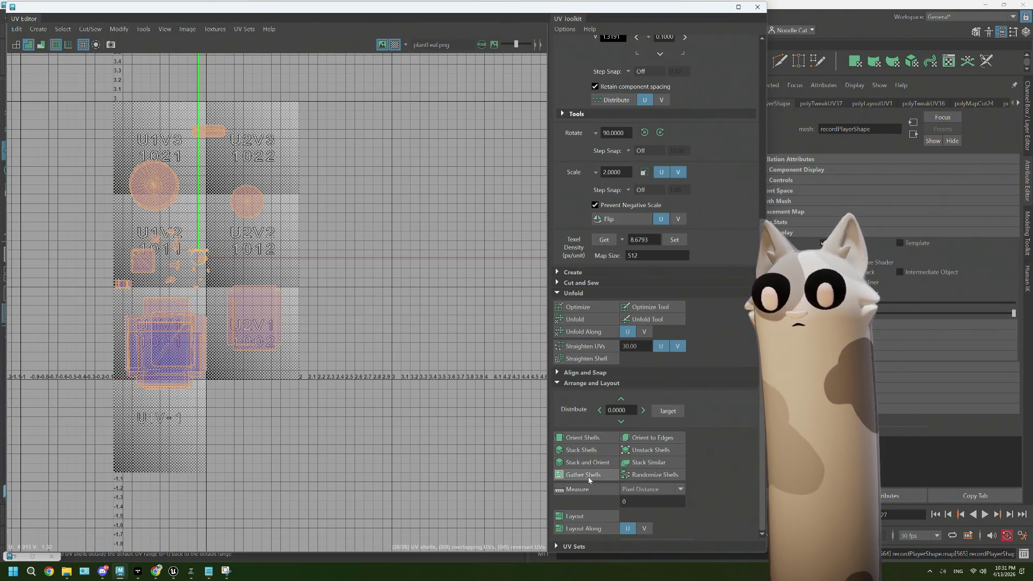
pyautogui.click(575, 516)
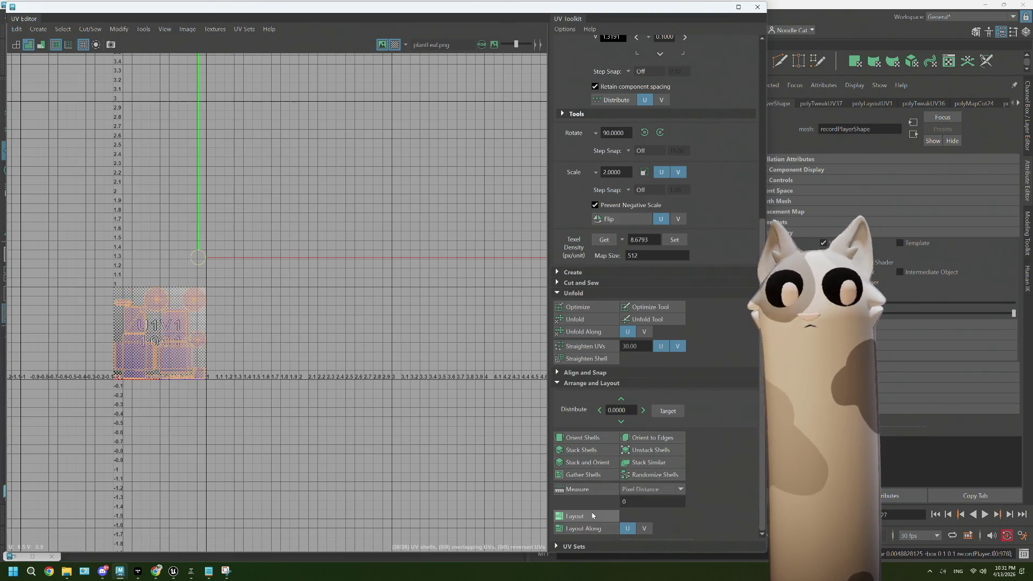
pyautogui.scroll(3)
pyautogui.click(186, 344)
pyautogui.scroll(3)
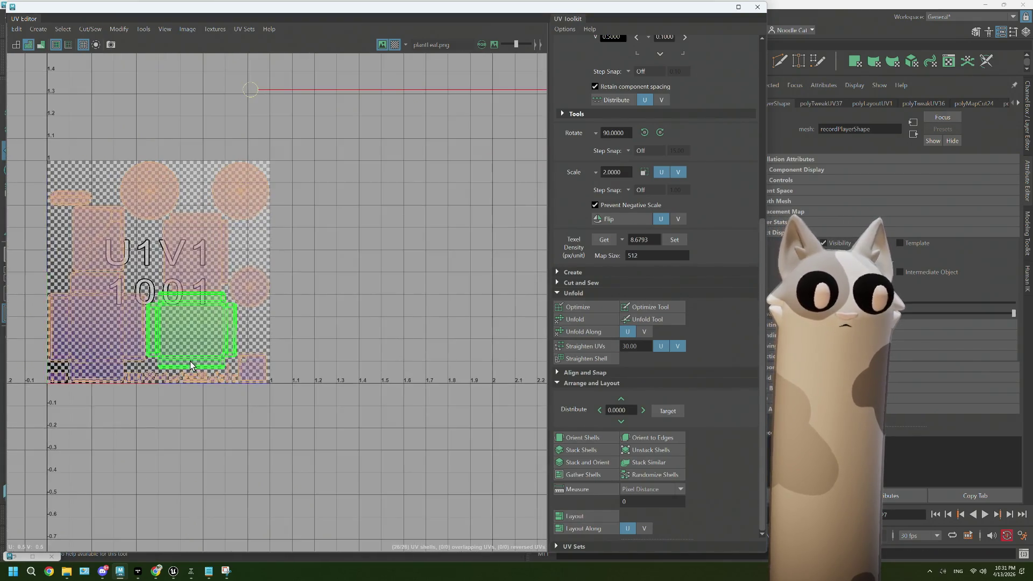
# Move the large circle shell left out of the 0–1 tile into the neighbouring tile
pyautogui.scroll(-3)
pyautogui.click(206, 147)
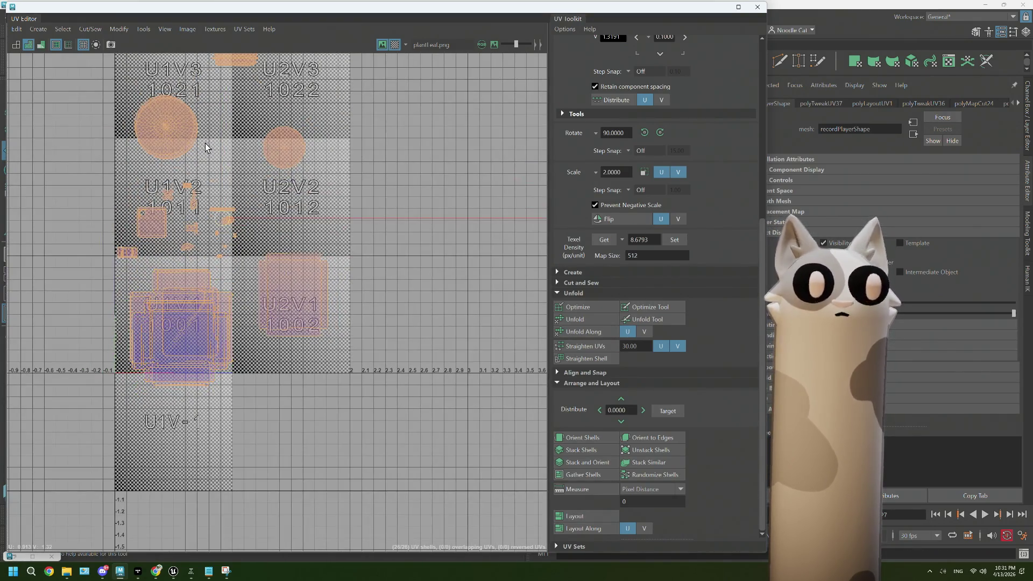
pyautogui.scroll(3)
pyautogui.click(188, 144)
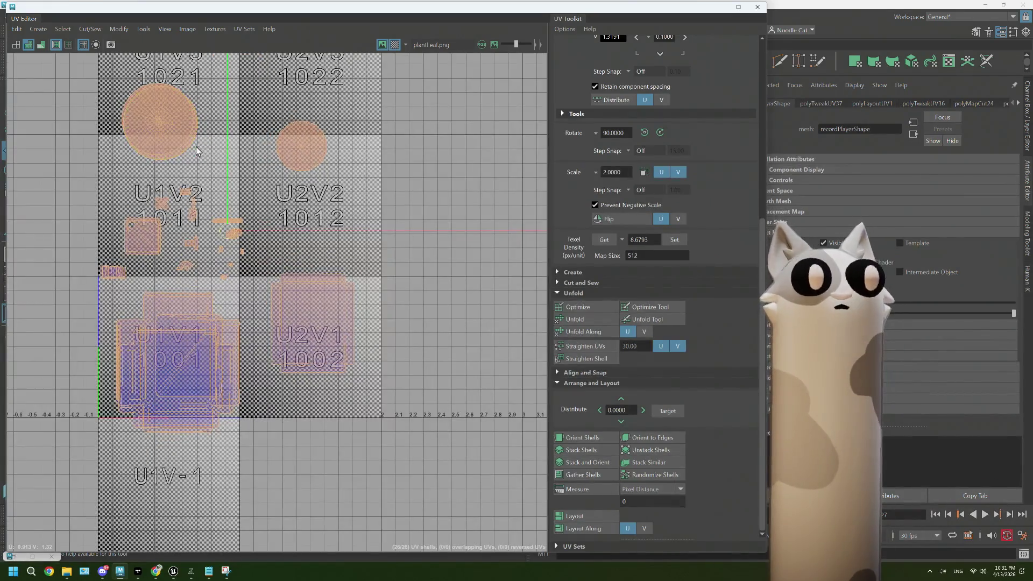
pyautogui.moveTo(377, 7); pyautogui.dragTo(609, 373)
pyautogui.moveTo(409, 225); pyautogui.dragTo(417, 301)
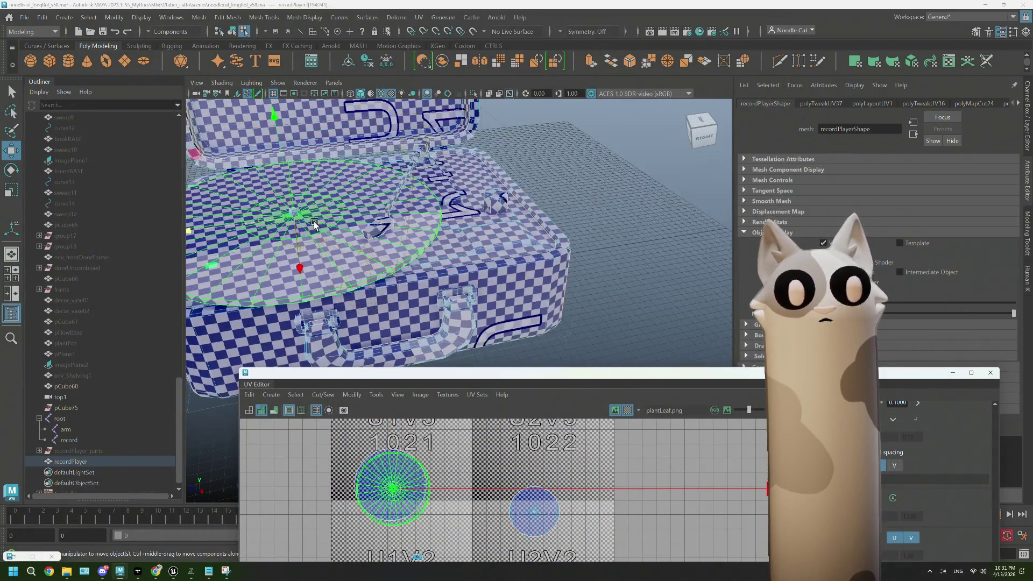
pyautogui.moveTo(399, 491); pyautogui.dragTo(281, 492)
# In a full-screen UV Editor, select the remaining 25 shells and pack them into 0–1 with Ctrl+L
pyautogui.moveTo(587, 373); pyautogui.dragTo(538, 1)
pyautogui.scroll(-3)
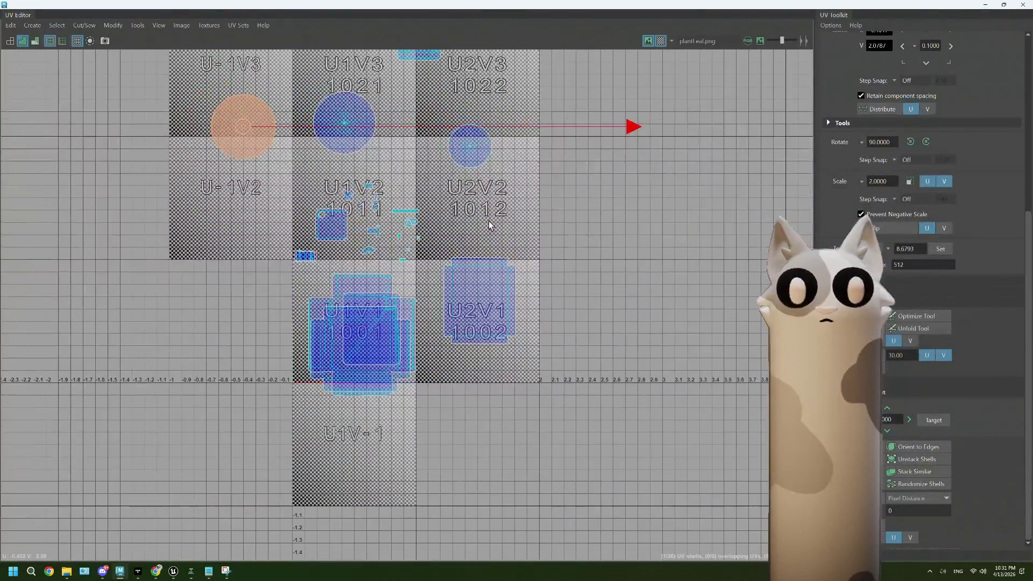
pyautogui.moveTo(490, 221); pyautogui.dragTo(466, 312)
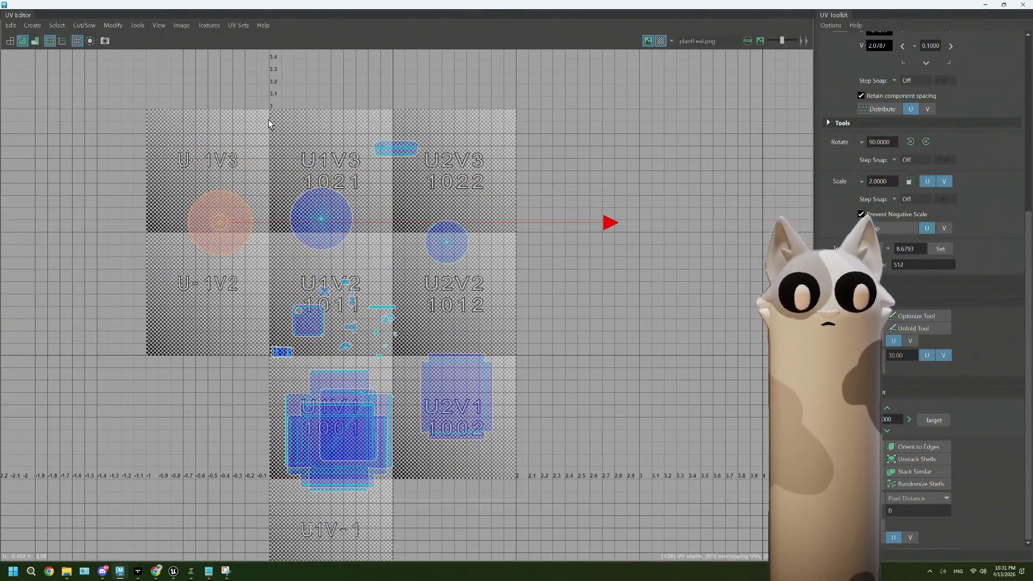
pyautogui.moveTo(269, 123); pyautogui.dragTo(620, 372)
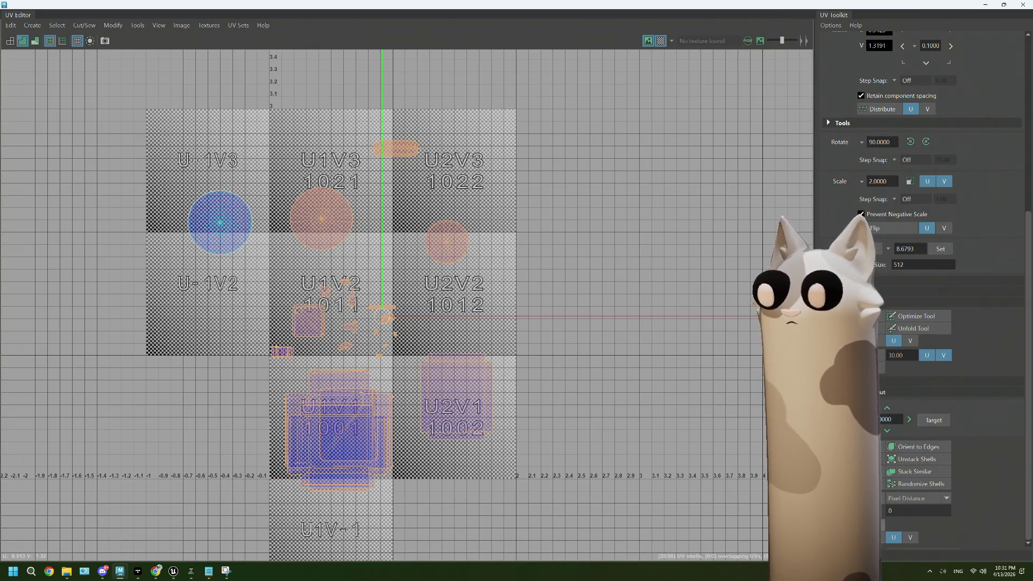
pyautogui.hotkey('ctrl', 'l')
pyautogui.scroll(3)
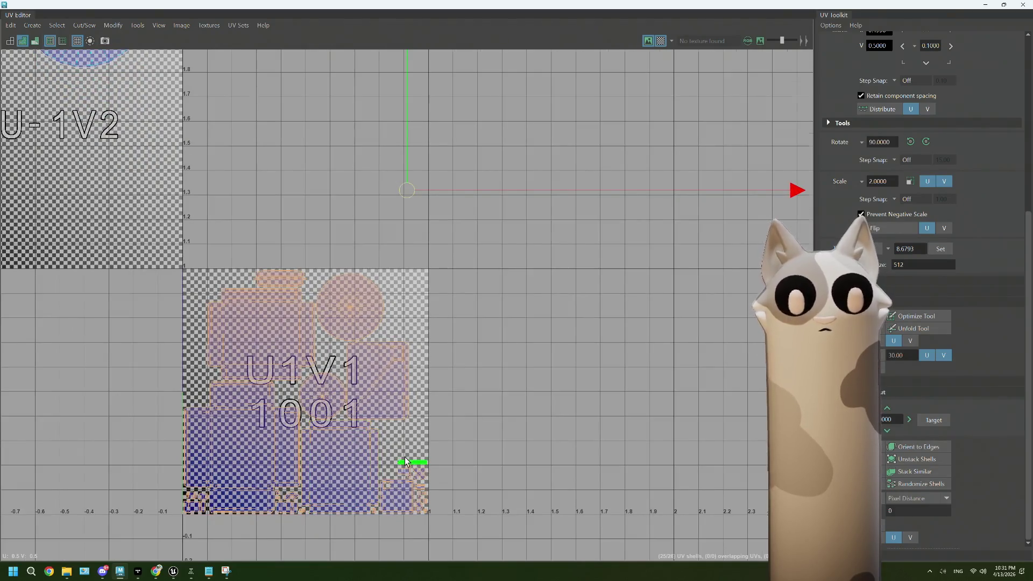
# Select the two small shells at the tile edge and centre the 0–1 tile in view
pyautogui.scroll(3)
pyautogui.click(404, 427)
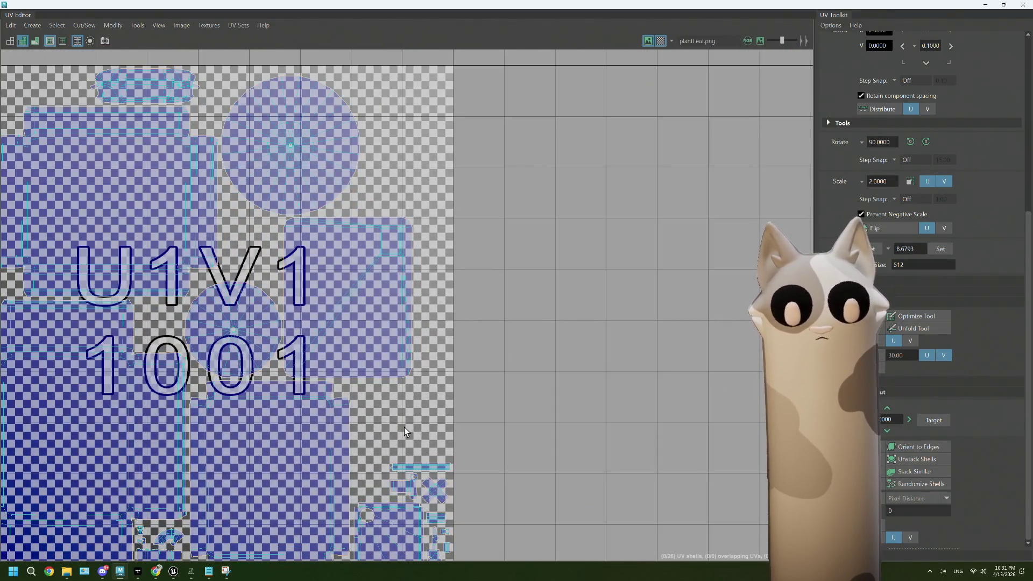
pyautogui.scroll(3)
pyautogui.scroll(3)
pyautogui.moveTo(446, 488); pyautogui.dragTo(419, 376)
pyautogui.scroll(3)
pyautogui.click(397, 345)
pyautogui.click(404, 422)
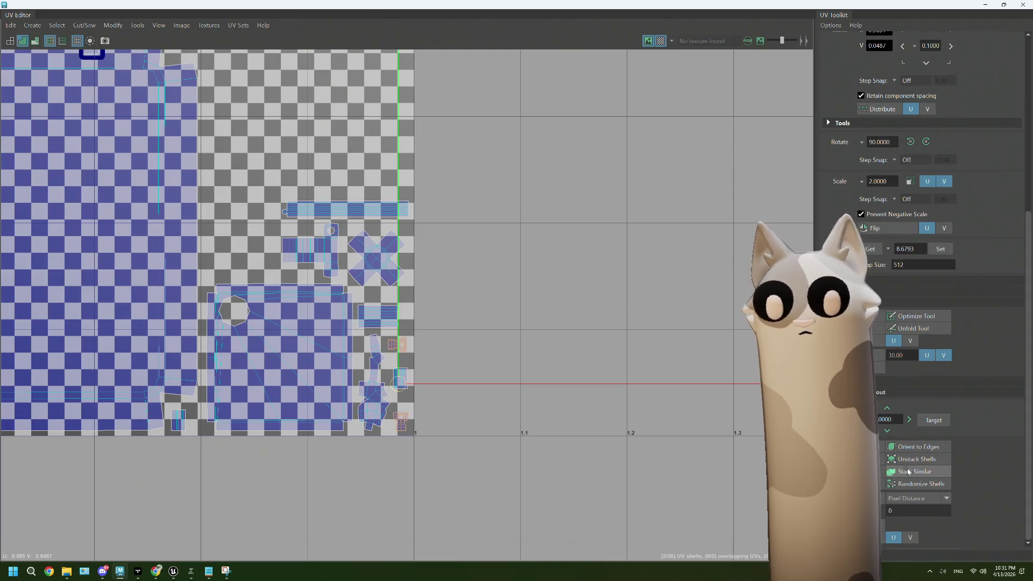
pyautogui.scroll(-3)
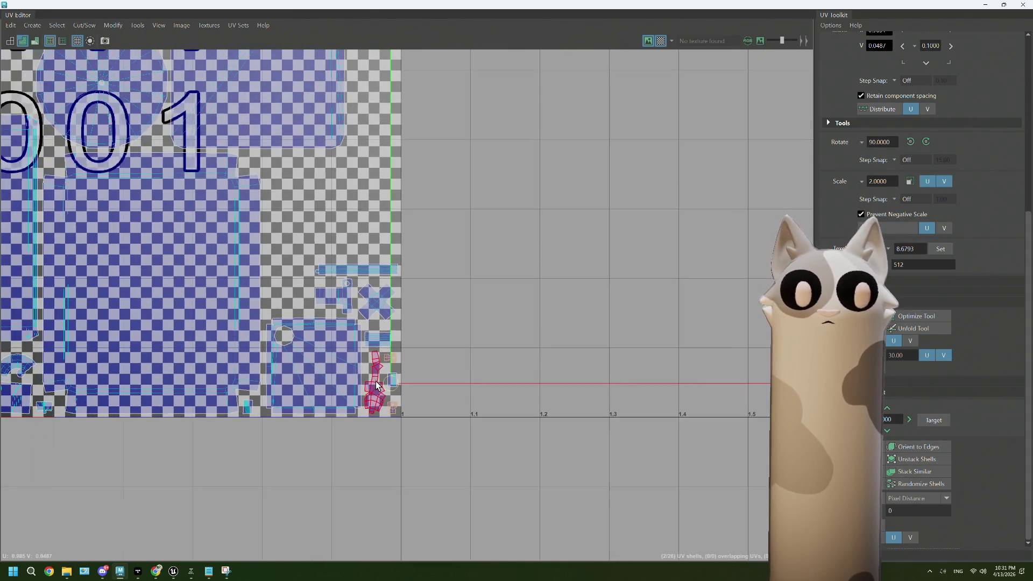
pyautogui.moveTo(191, 421); pyautogui.dragTo(413, 423)
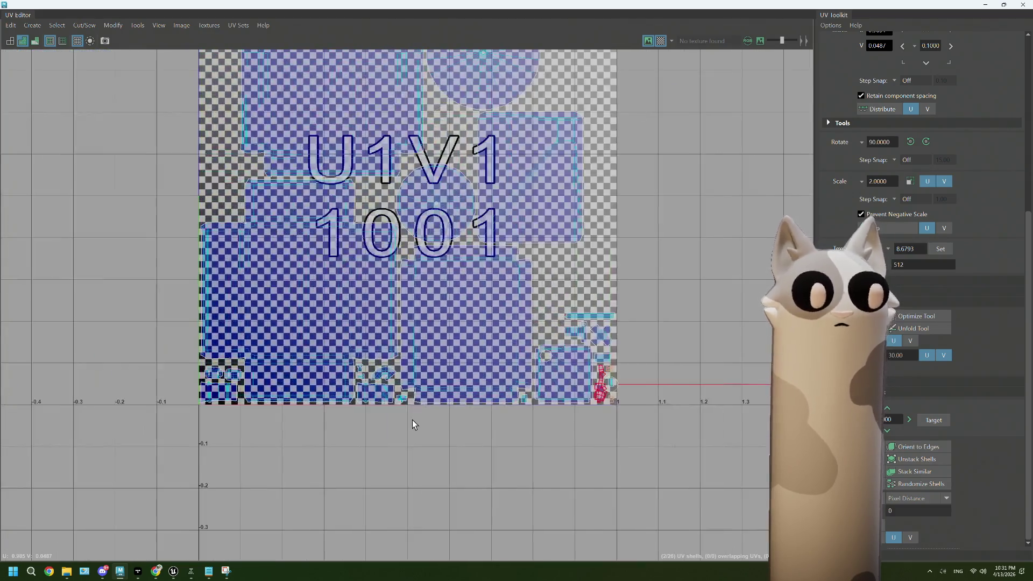
pyautogui.scroll(-3)
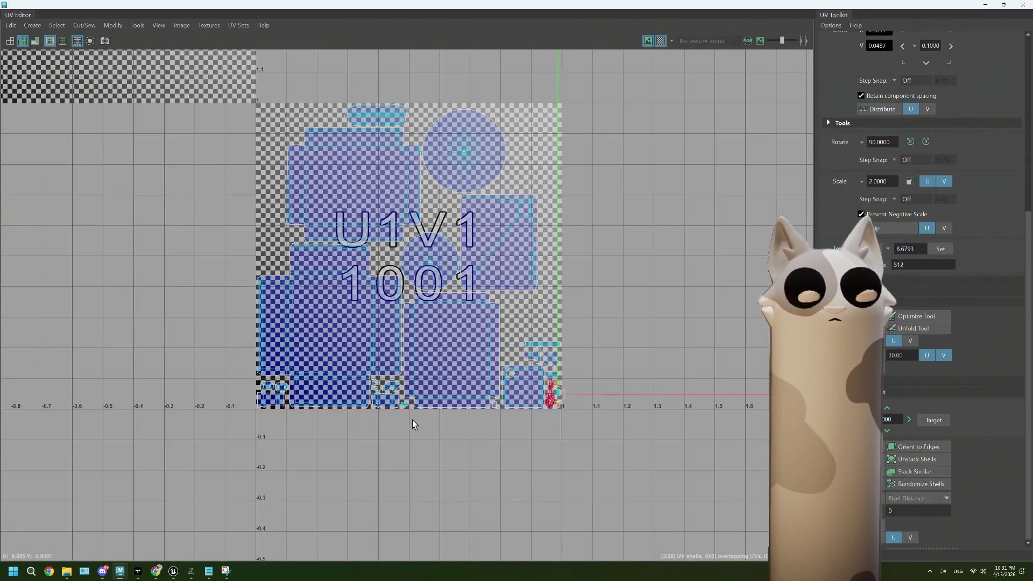
pyautogui.scroll(-3)
pyautogui.moveTo(414, 401); pyautogui.dragTo(346, 303)
# Drag the large circle shell down over the 0–1 tile, centred at U and V 0.5
pyautogui.click(256, 169)
pyautogui.moveTo(256, 169); pyautogui.dragTo(398, 414)
pyautogui.scroll(3)
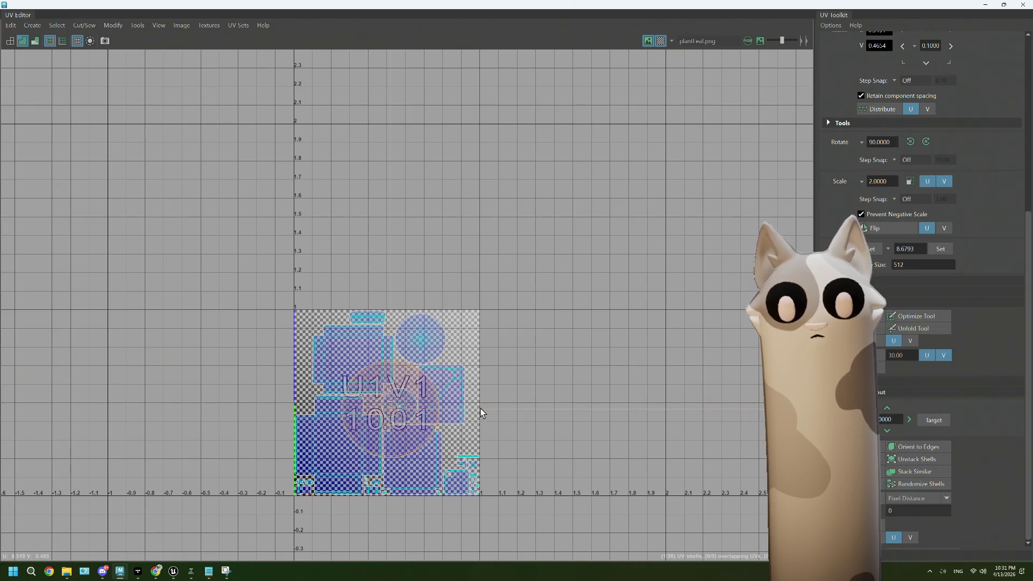
pyautogui.moveTo(389, 272); pyautogui.dragTo(551, 267)
pyautogui.click(392, 401)
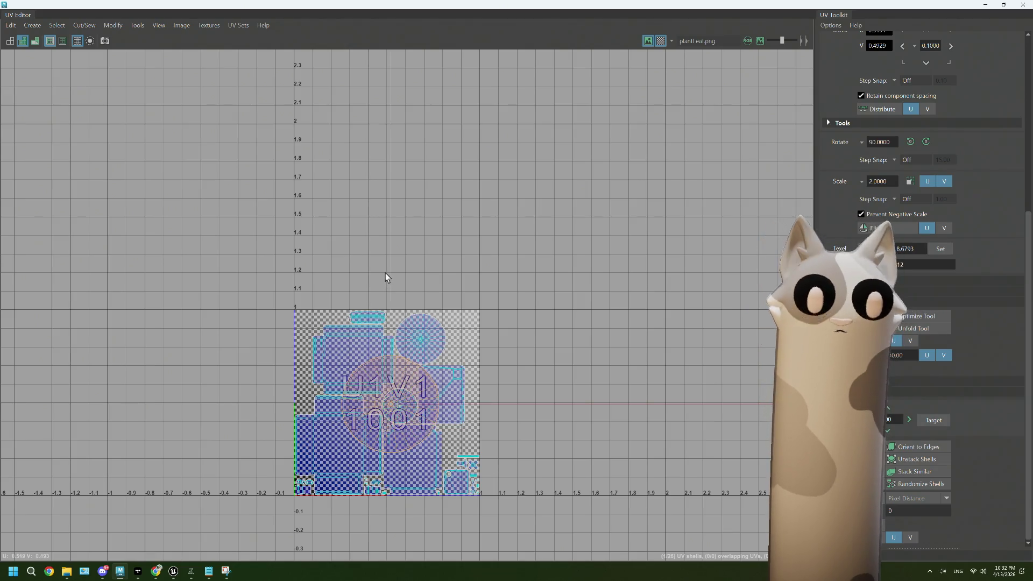
pyautogui.moveTo(389, 270); pyautogui.dragTo(583, 264)
pyautogui.moveTo(575, 401); pyautogui.dragTo(570, 401)
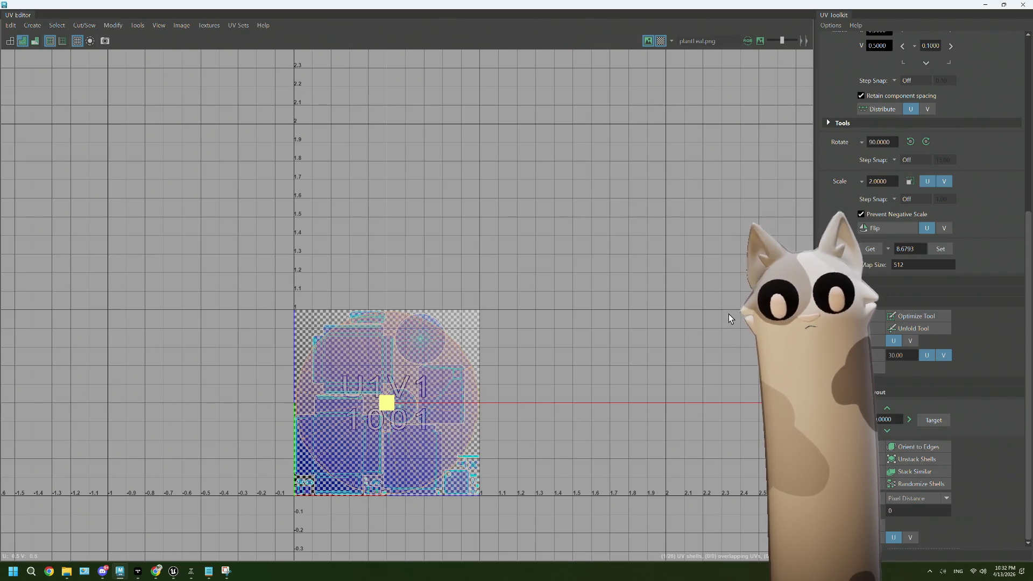
# Zoom in on the UV layout and maximize the UV editing window
pyautogui.scroll(3)
pyautogui.scroll(3)
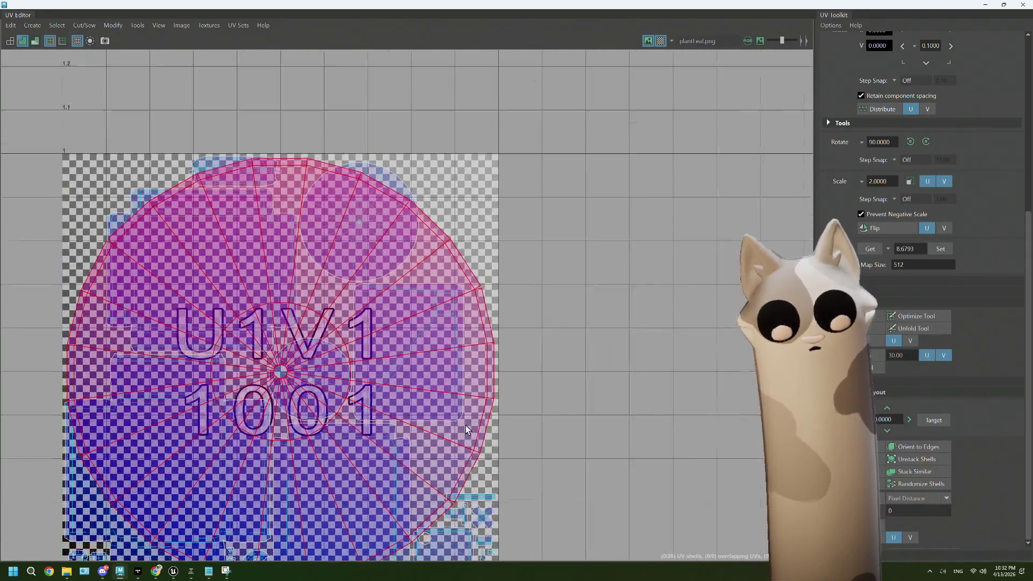
pyautogui.moveTo(354, 299); pyautogui.dragTo(453, 269)
pyautogui.moveTo(453, 269); pyautogui.dragTo(411, 277)
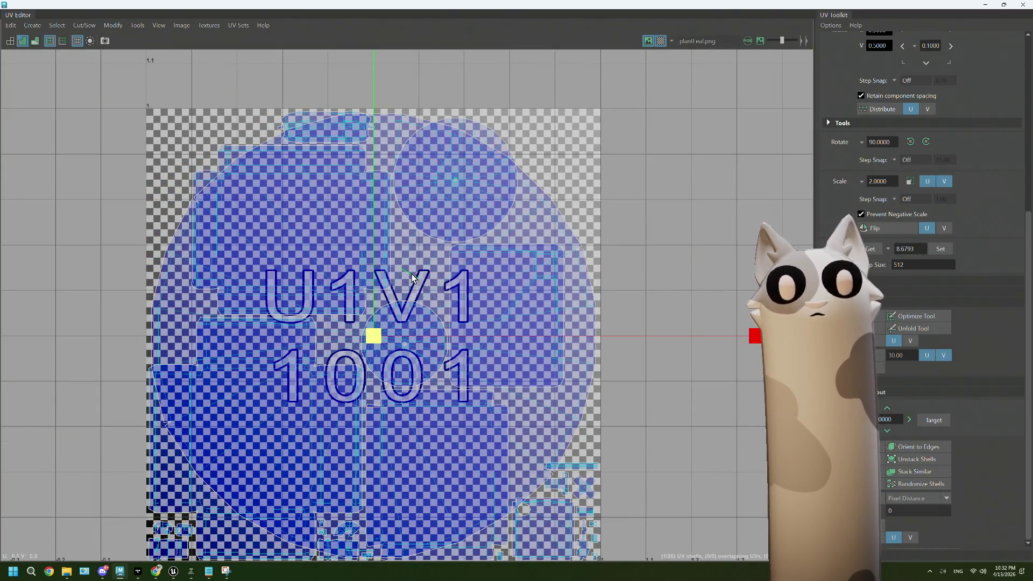
pyautogui.moveTo(594, 7); pyautogui.dragTo(637, 429)
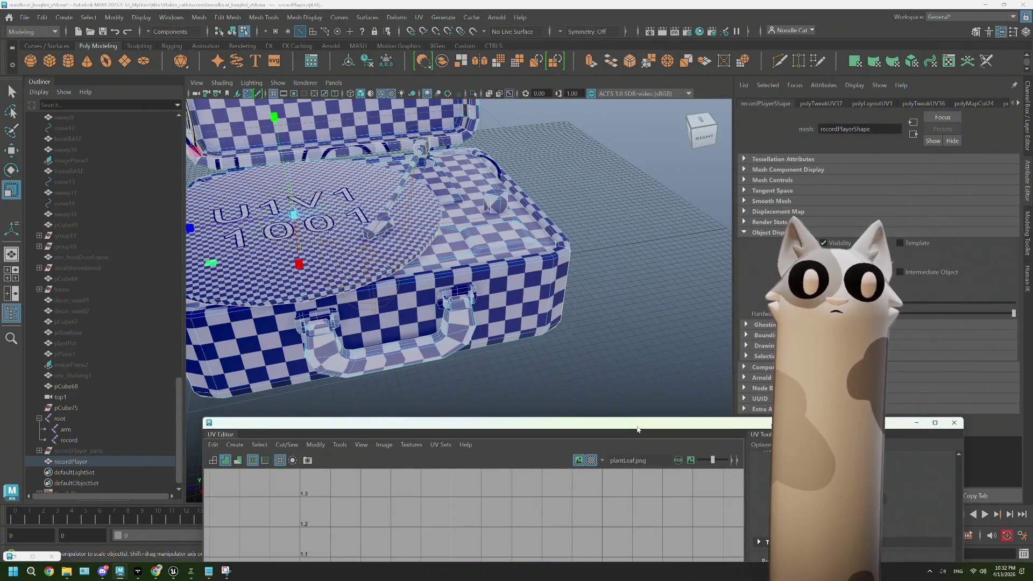
pyautogui.doubleClick(637, 423)
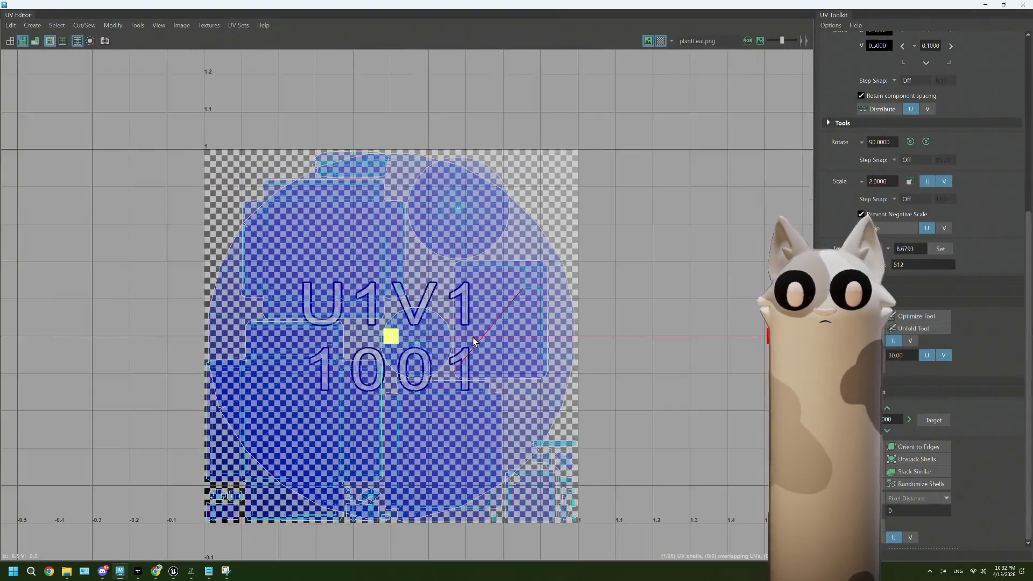
pyautogui.scroll(-3)
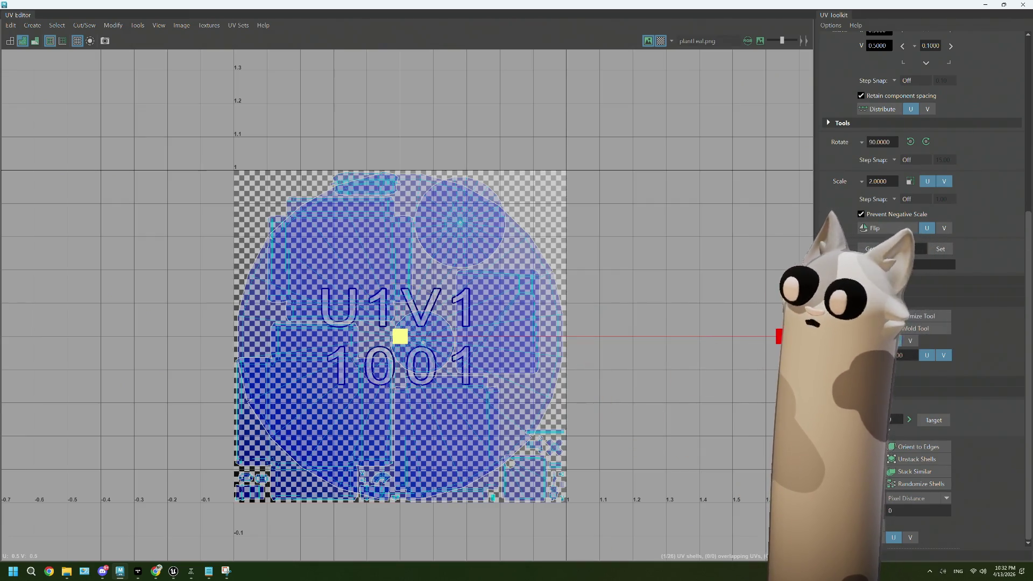
# Scale the centre circle shell to span nearly all of tile 1001, then minimize the UV Editor
pyautogui.moveTo(378, 314); pyautogui.dragTo(345, 285)
pyautogui.click(438, 351)
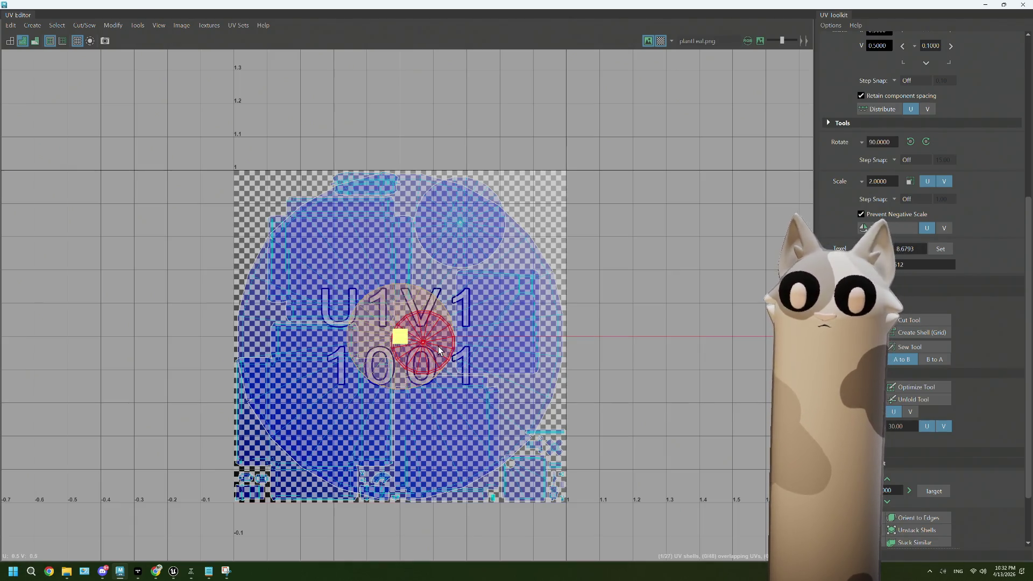
pyautogui.click(403, 339)
pyautogui.moveTo(402, 338); pyautogui.dragTo(1031, 142)
pyautogui.click(338, 346)
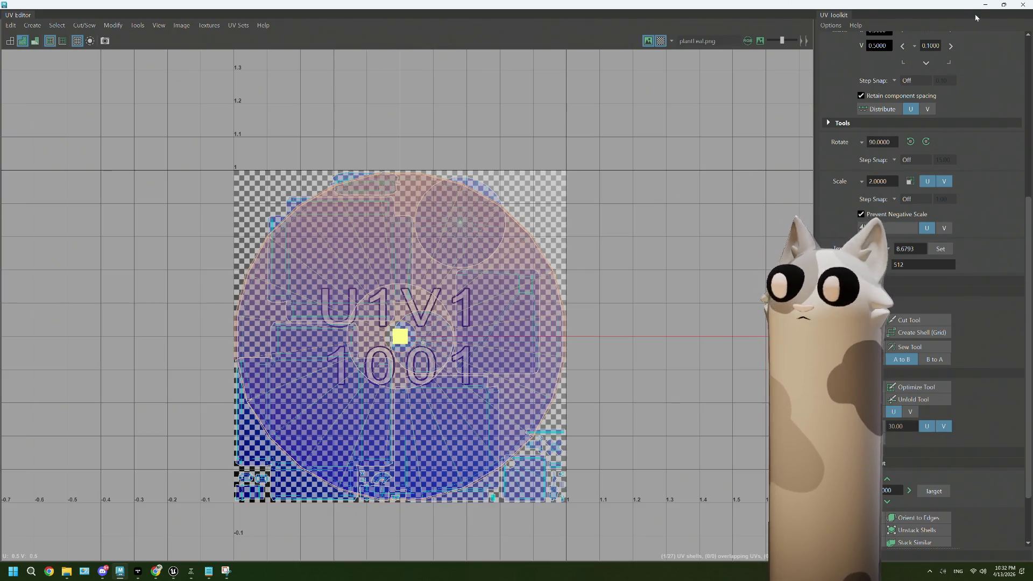
pyautogui.click(985, 6)
pyautogui.moveTo(667, 245); pyautogui.dragTo(629, 242)
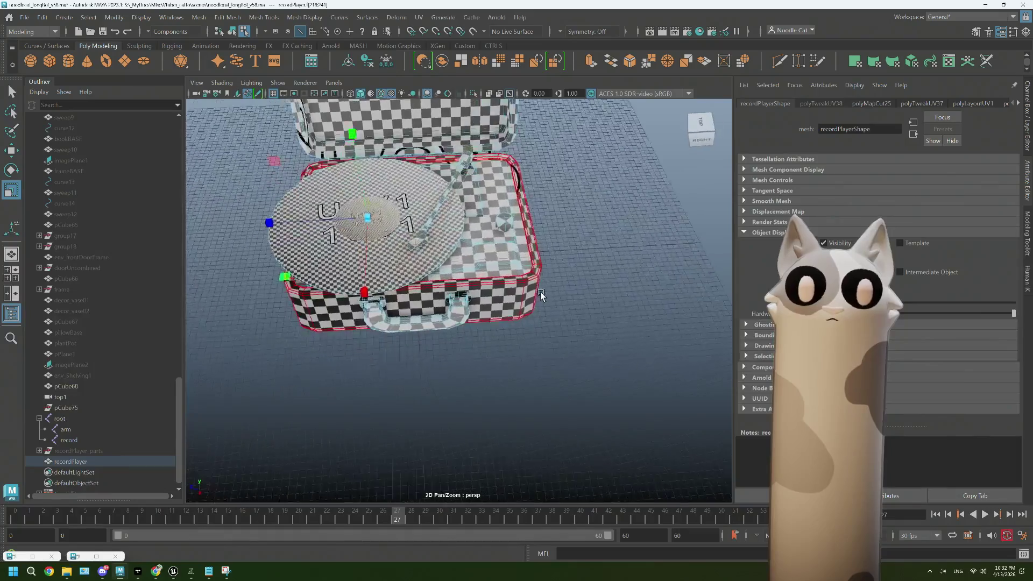
# Orbit down onto the platter, then play the animation from the start and stop it
pyautogui.scroll(3)
pyautogui.click(627, 238)
pyautogui.moveTo(393, 205); pyautogui.dragTo(202, 253)
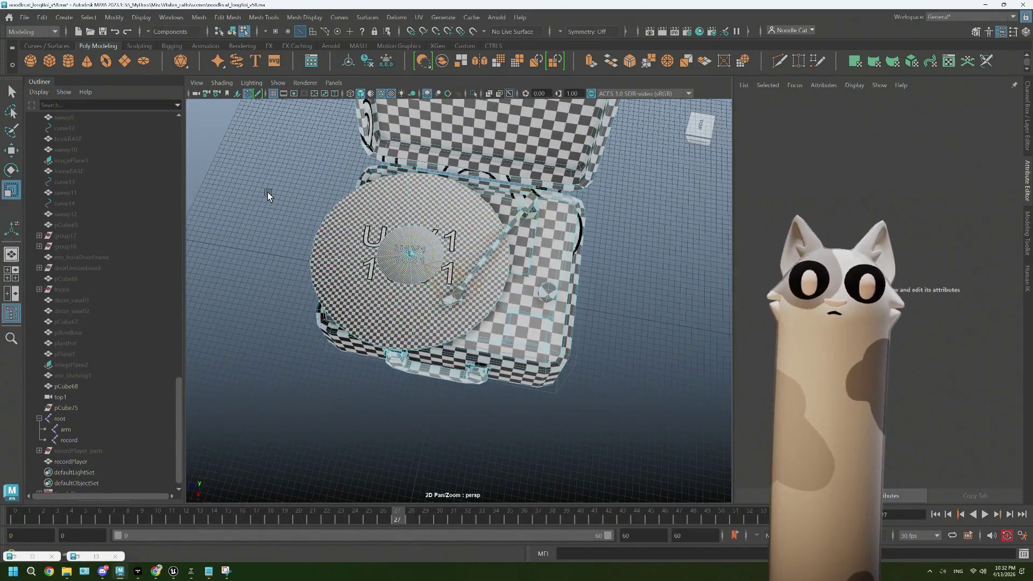
pyautogui.moveTo(622, 277); pyautogui.dragTo(596, 261)
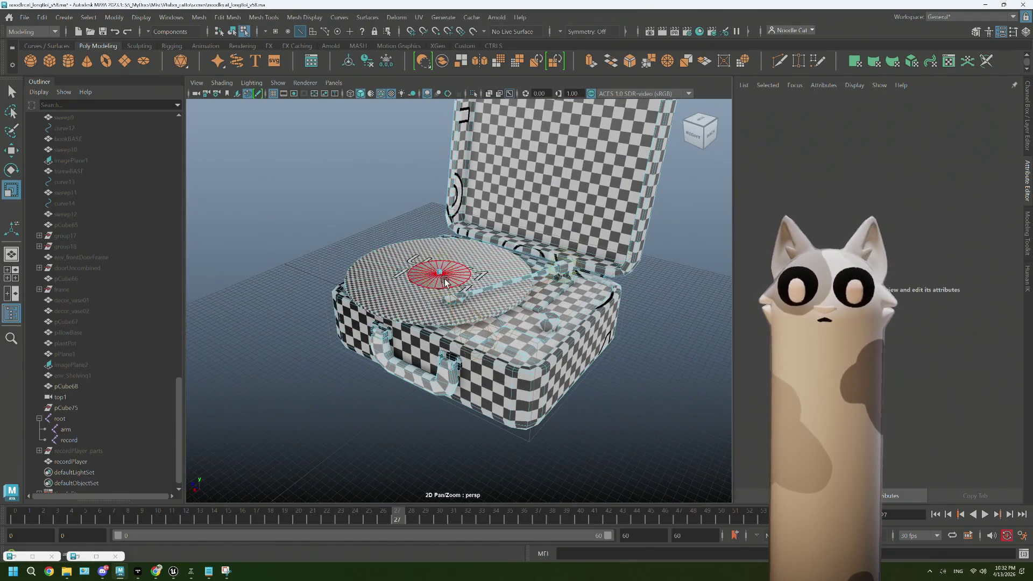
pyautogui.moveTo(445, 281); pyautogui.dragTo(438, 286)
pyautogui.scroll(3)
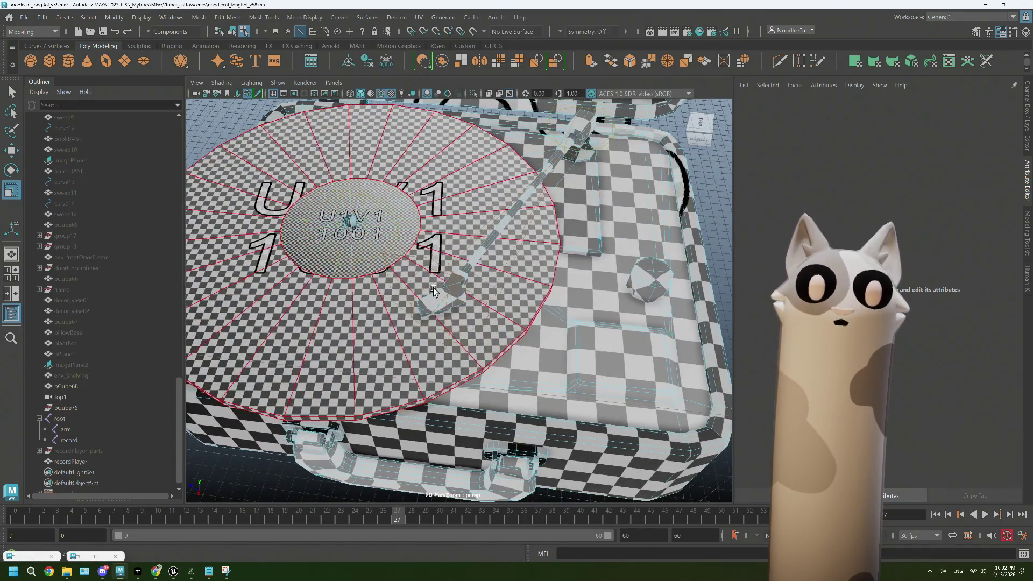
pyautogui.scroll(-3)
pyautogui.click(21, 517)
pyautogui.hotkey('alt', 'v')
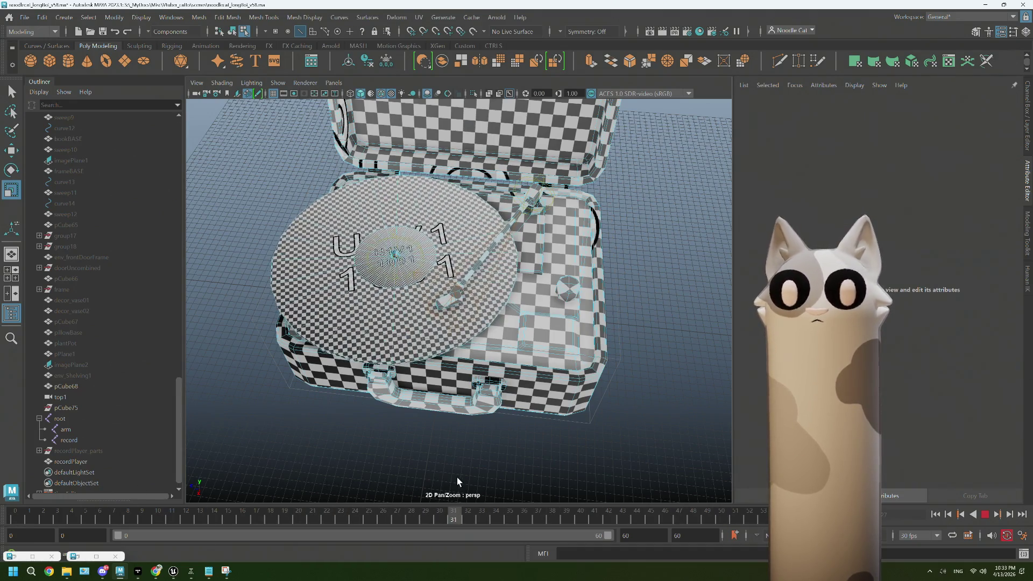
pyautogui.hotkey('alt', 'v')
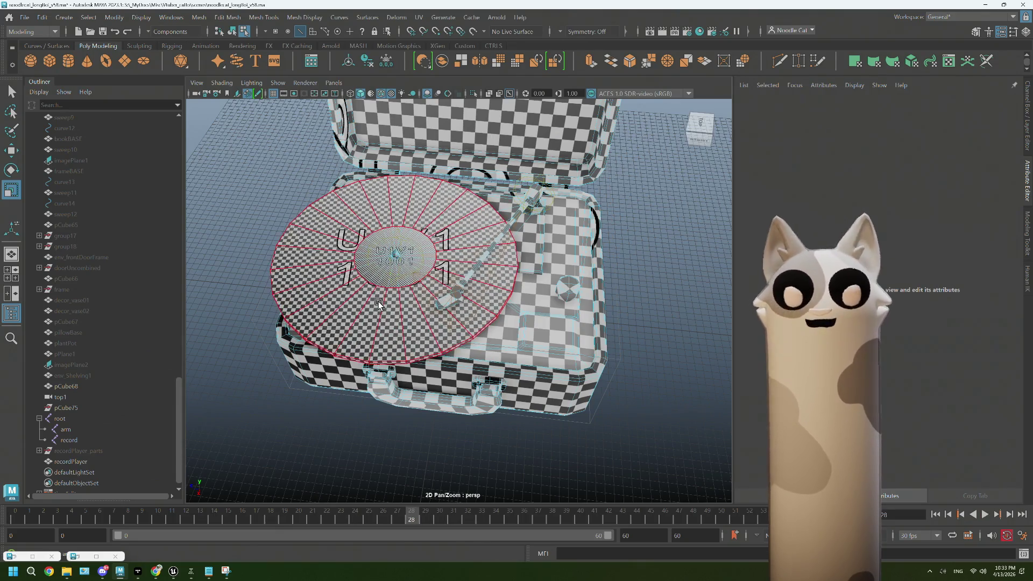
# Switch the model's selection back to Object Mode
pyautogui.moveTo(344, 167); pyautogui.dragTo(357, 179)
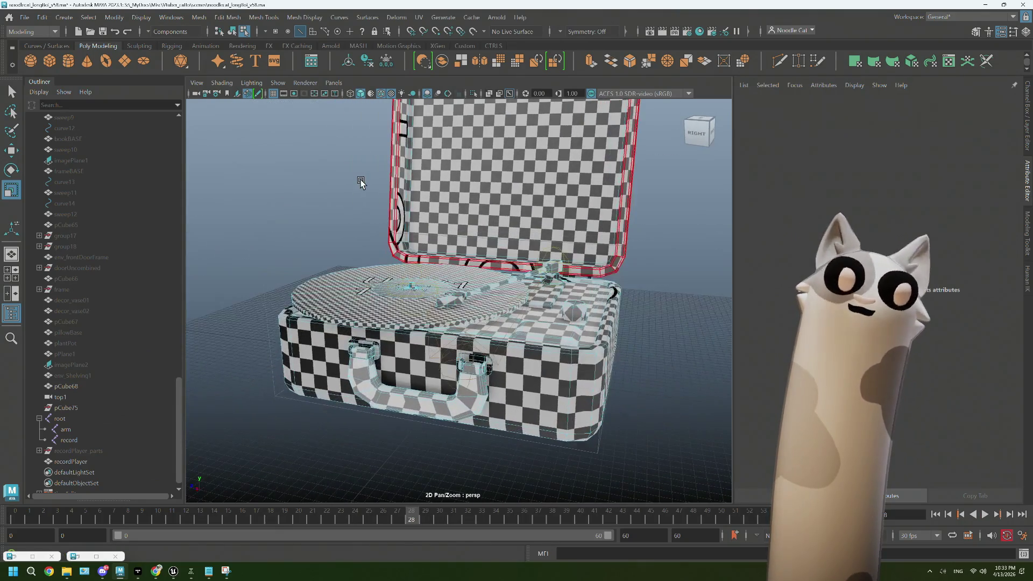
pyautogui.moveTo(279, 166); pyautogui.dragTo(253, 172)
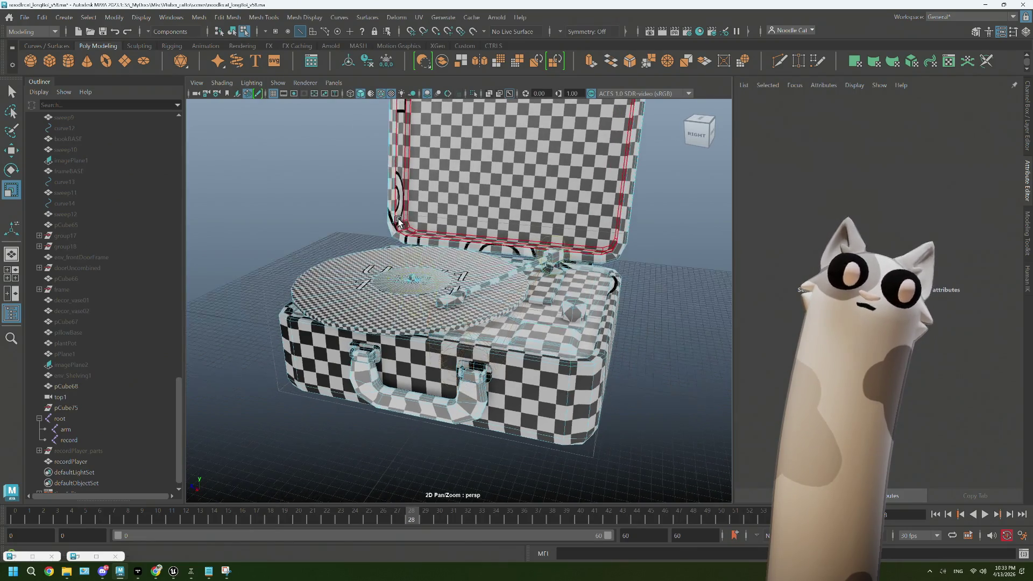
pyautogui.rightClick(246, 171)
pyautogui.click(301, 154)
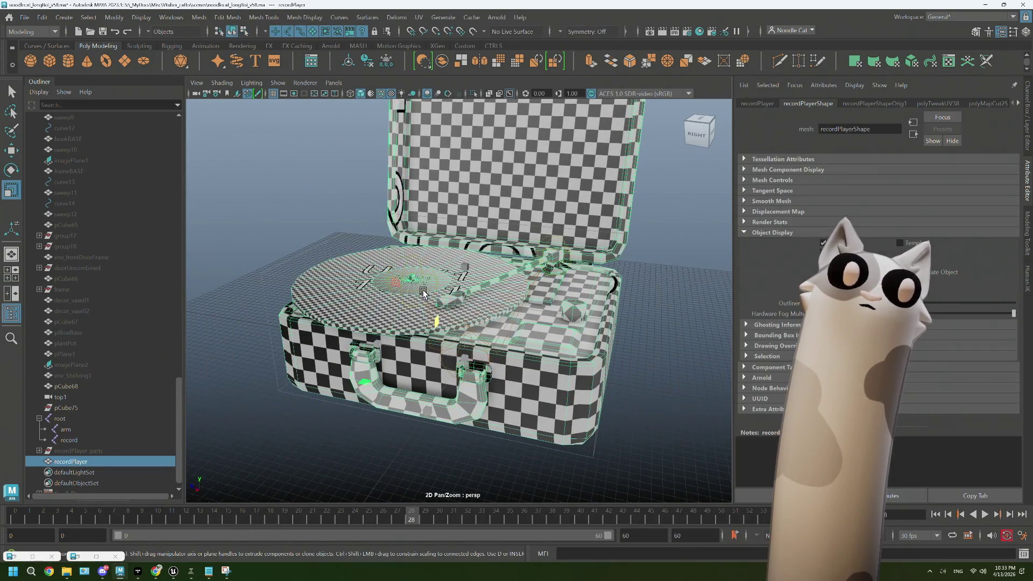
# Delete the record joint's key at around frame 25 on the time slider
pyautogui.click(422, 284)
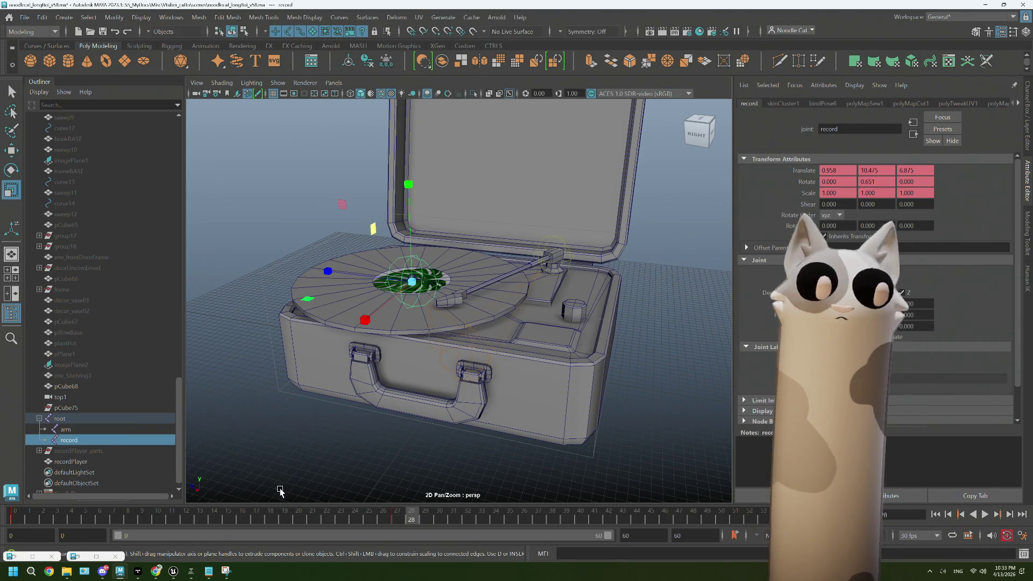
pyautogui.moveTo(398, 519); pyautogui.dragTo(397, 519)
pyautogui.rightClick(398, 519)
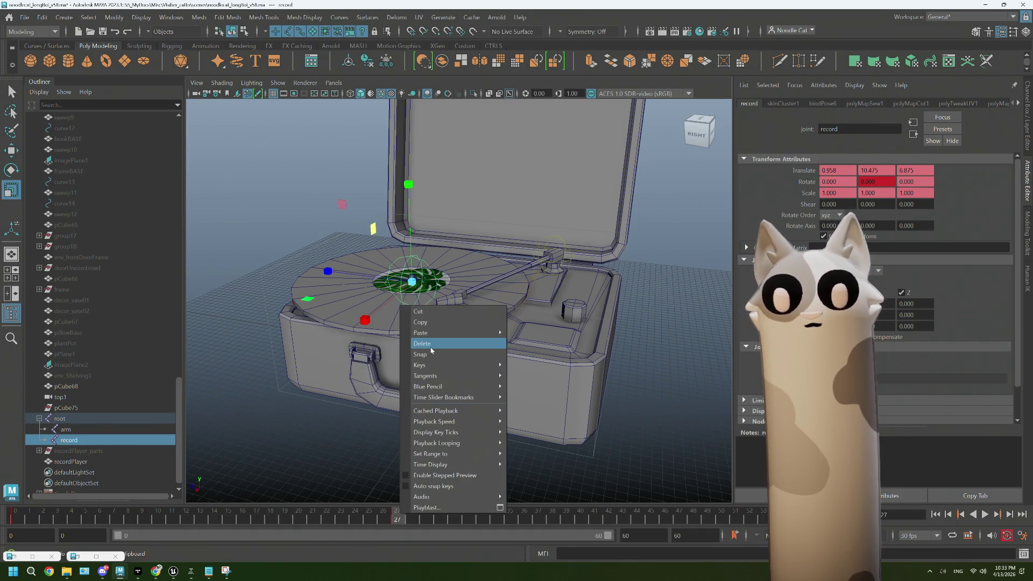
pyautogui.click(431, 348)
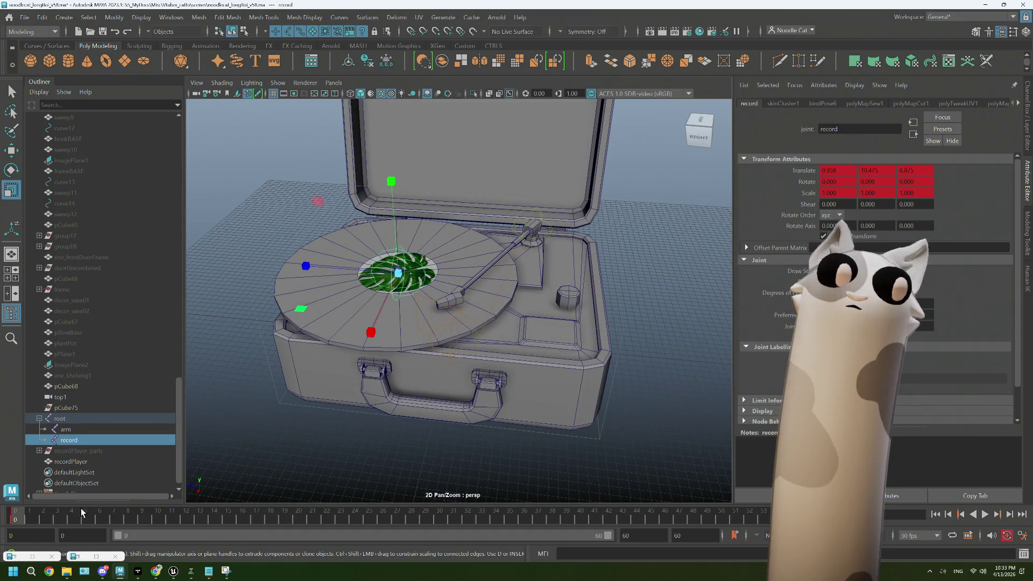
# Select the whole recordPlayer model and play the animation again
pyautogui.click(83, 559)
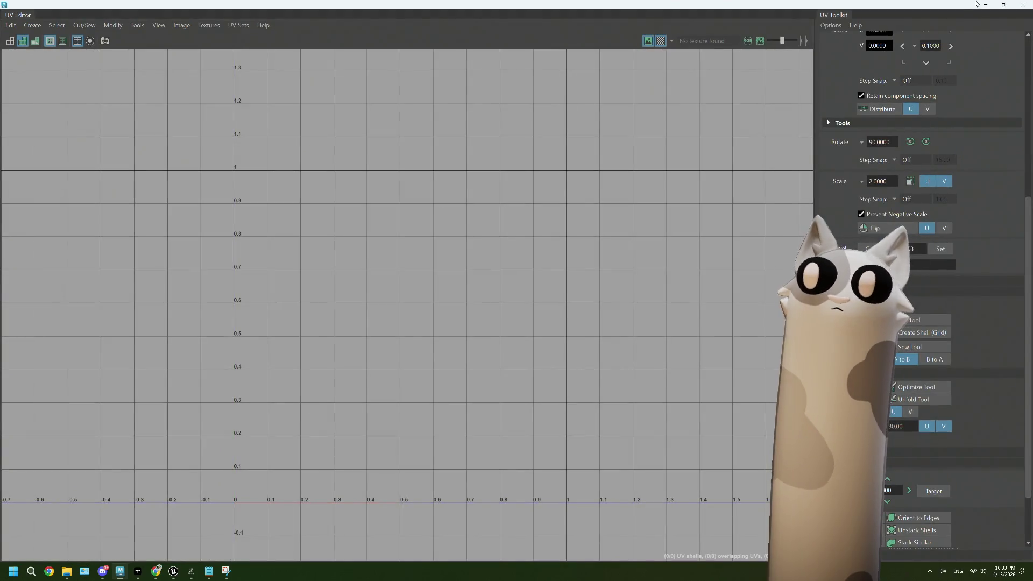
pyautogui.click(980, 7)
pyautogui.moveTo(550, 219); pyautogui.dragTo(565, 177)
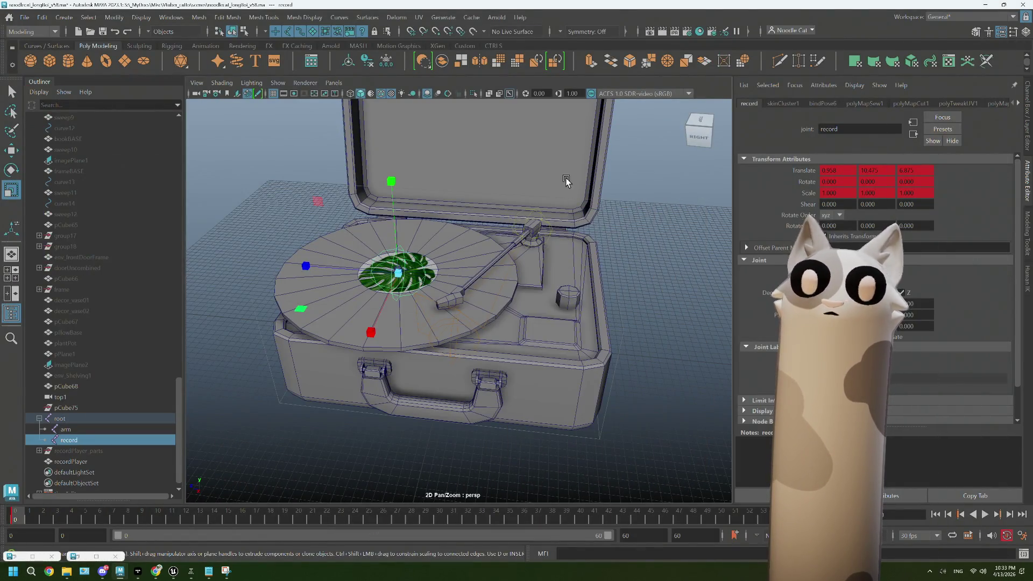
pyautogui.click(983, 514)
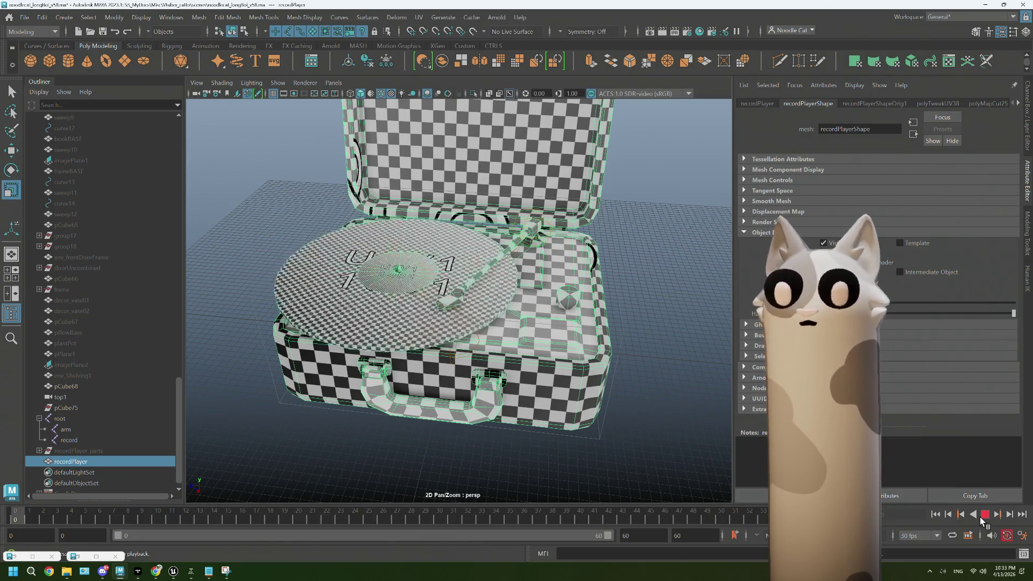
# Stop playback at frame 23 and orbit around the record player
pyautogui.click(980, 517)
pyautogui.moveTo(586, 323); pyautogui.dragTo(697, 399)
pyautogui.moveTo(568, 360); pyautogui.dragTo(579, 385)
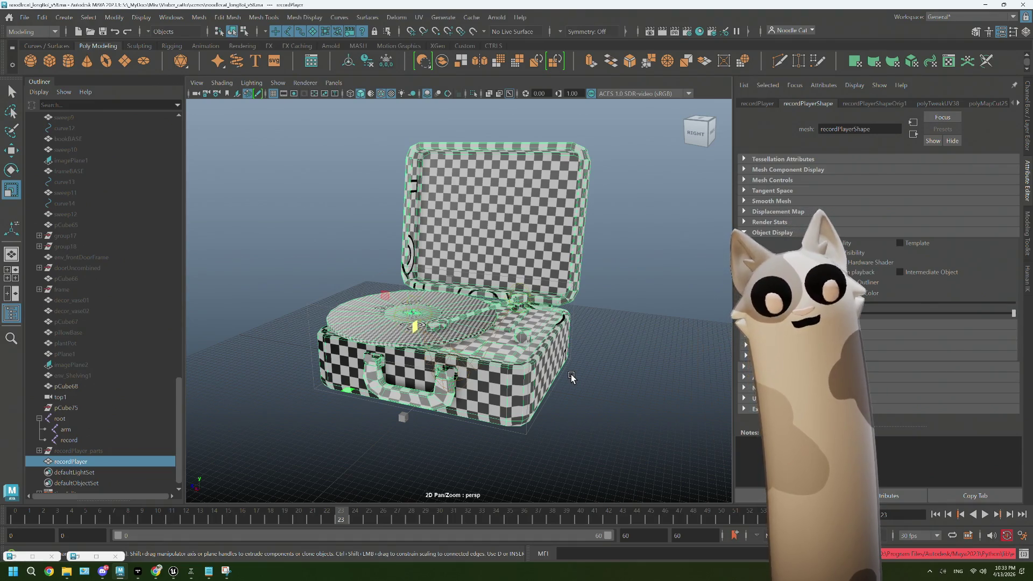
pyautogui.click(572, 375)
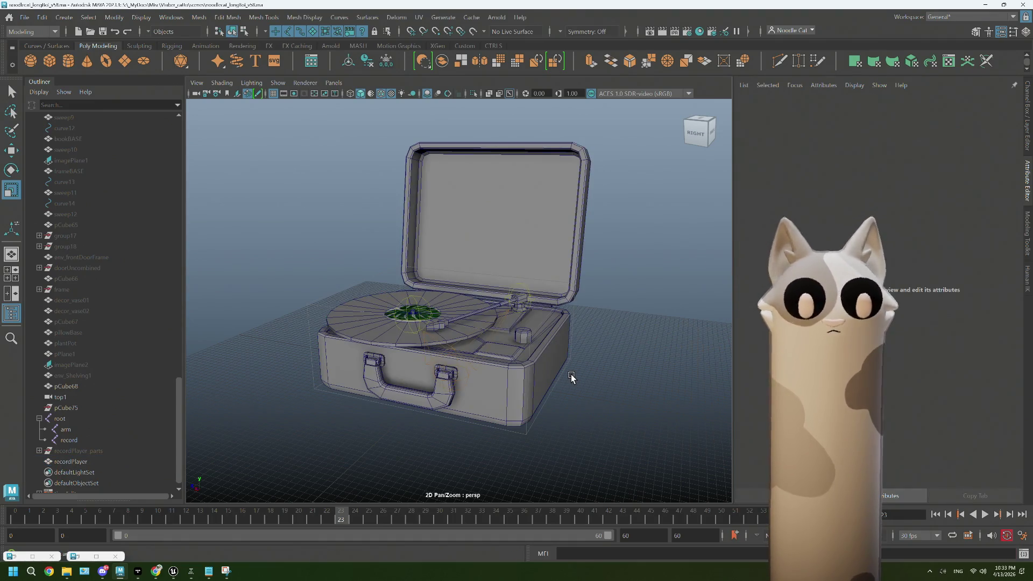
pyautogui.moveTo(577, 383); pyautogui.dragTo(513, 345)
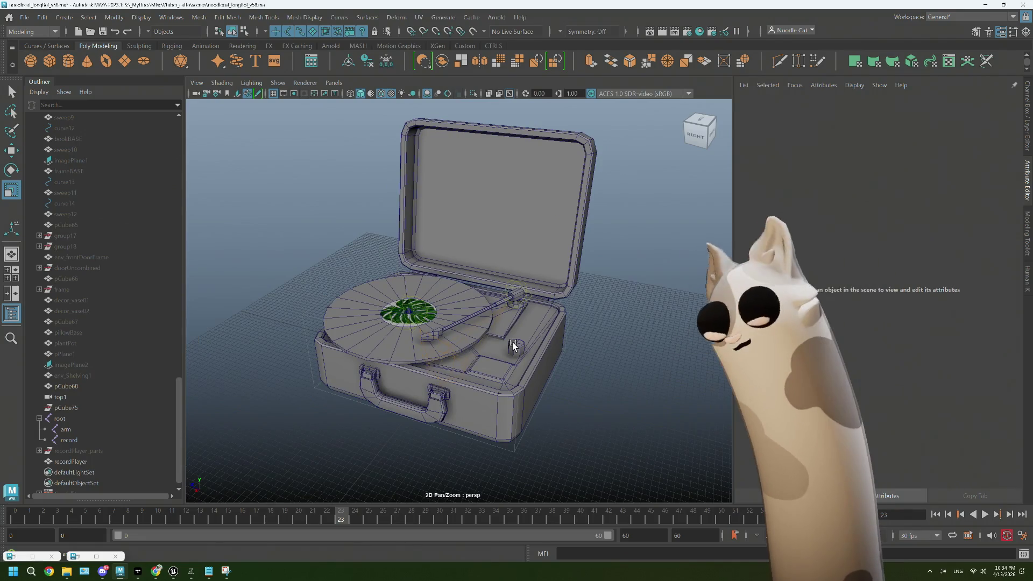
pyautogui.scroll(3)
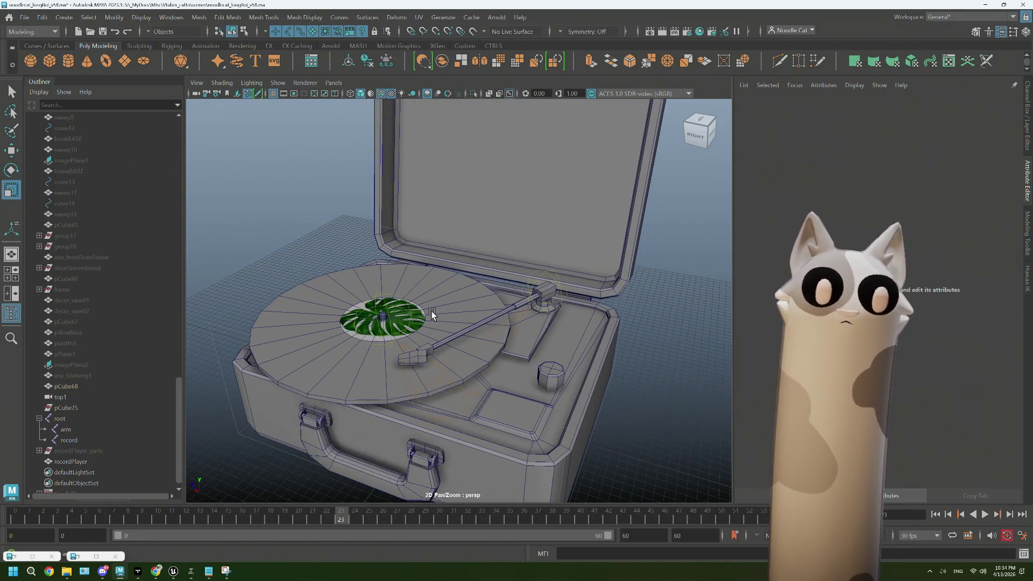
# Select the record player mesh and assign it a new Blinn material, blinn12
pyautogui.click(454, 314)
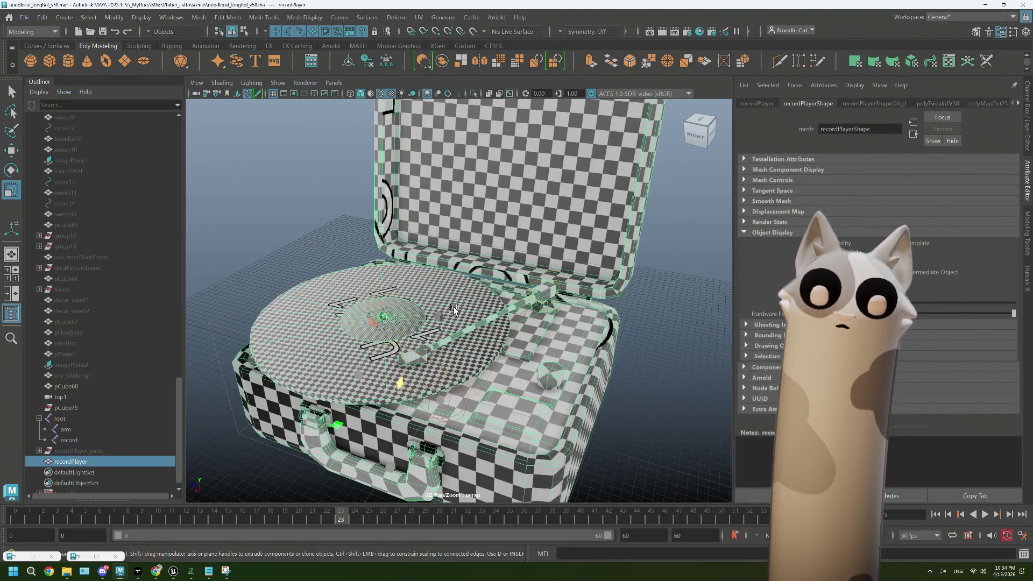
pyautogui.moveTo(453, 309); pyautogui.dragTo(440, 323)
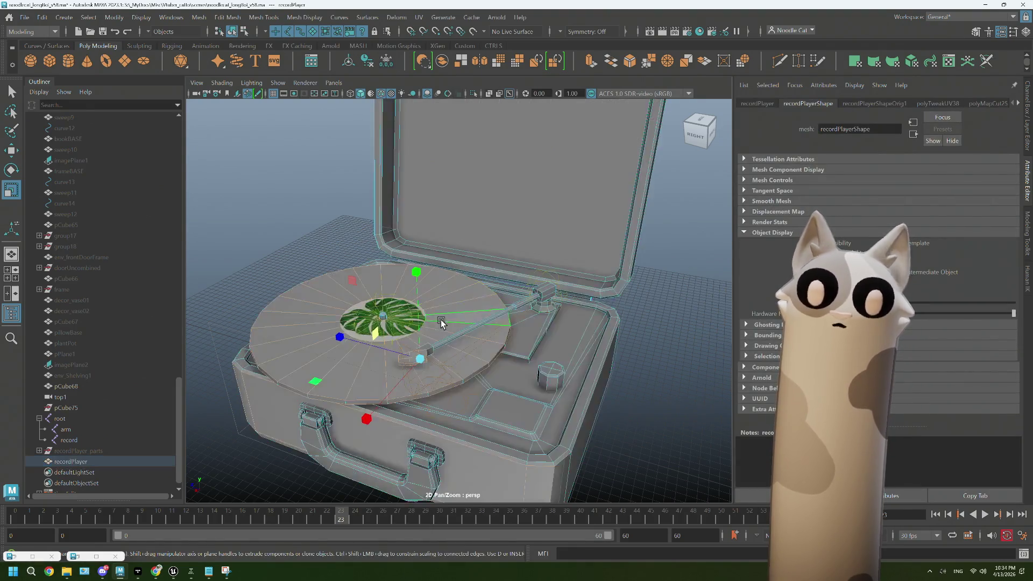
pyautogui.scroll(3)
pyautogui.click(445, 321)
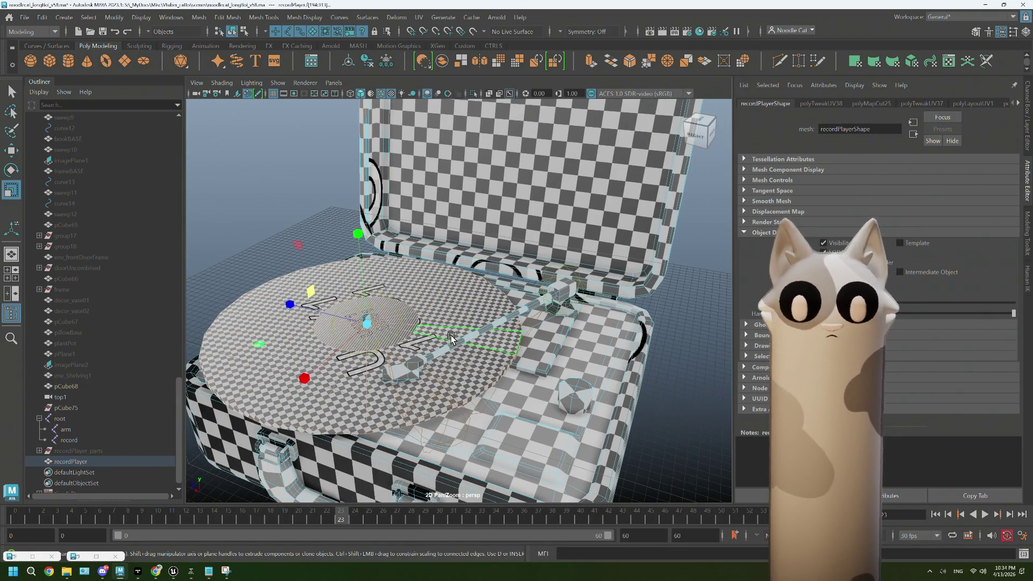
pyautogui.scroll(3)
pyautogui.scroll(-3)
pyautogui.scroll(3)
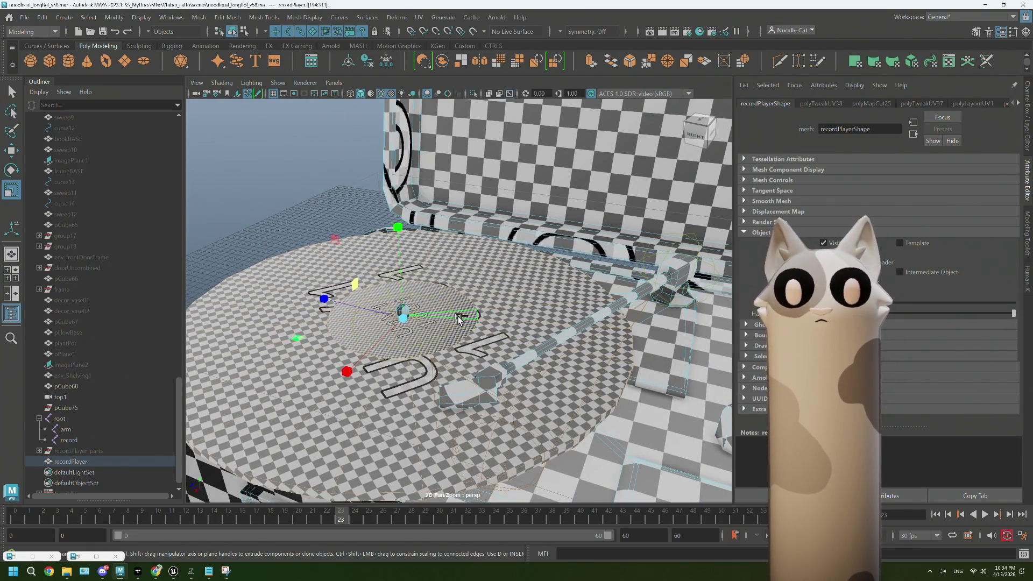
pyautogui.scroll(-3)
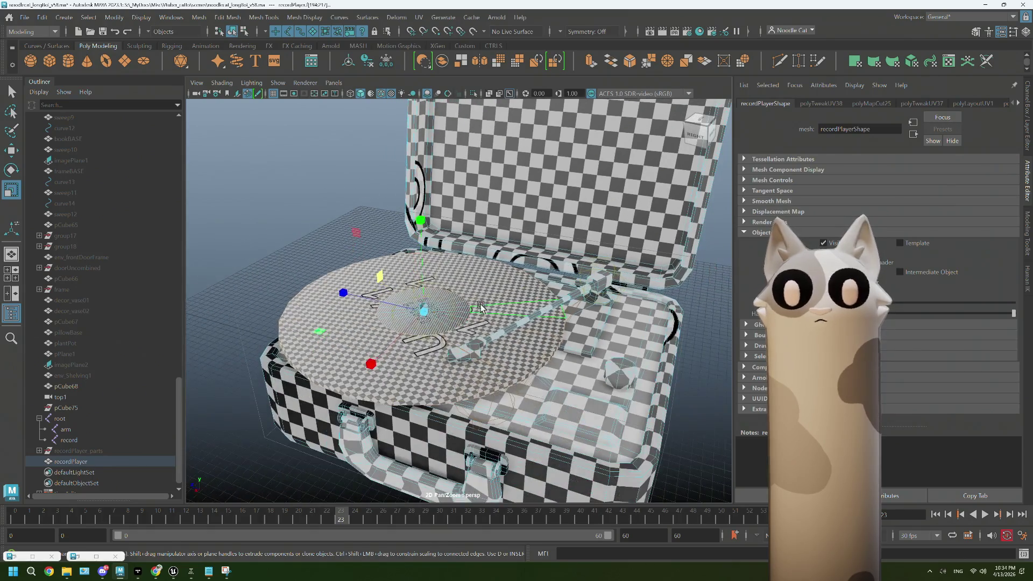
pyautogui.moveTo(482, 262); pyautogui.dragTo(484, 318)
pyautogui.moveTo(499, 544)
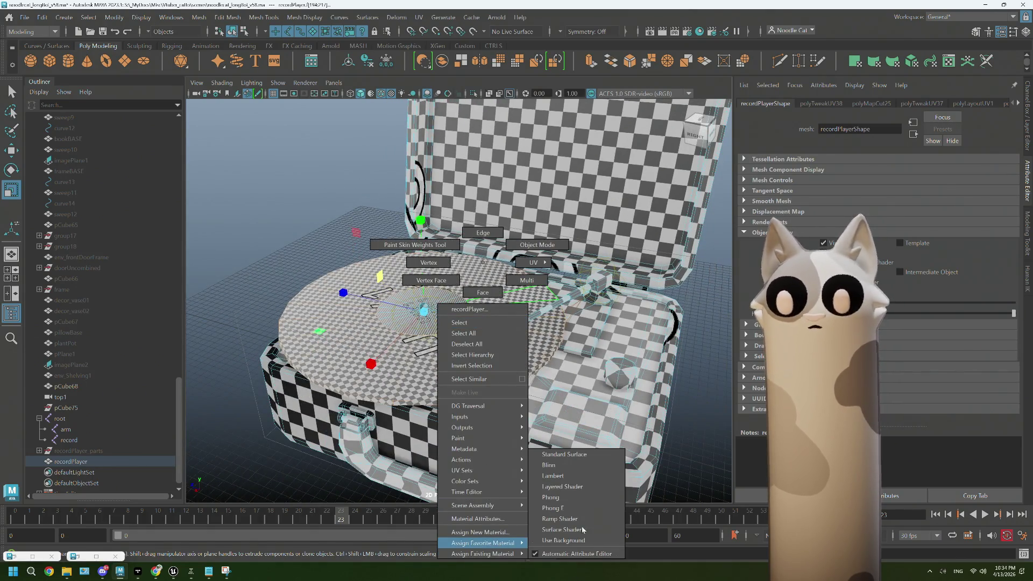
pyautogui.click(554, 465)
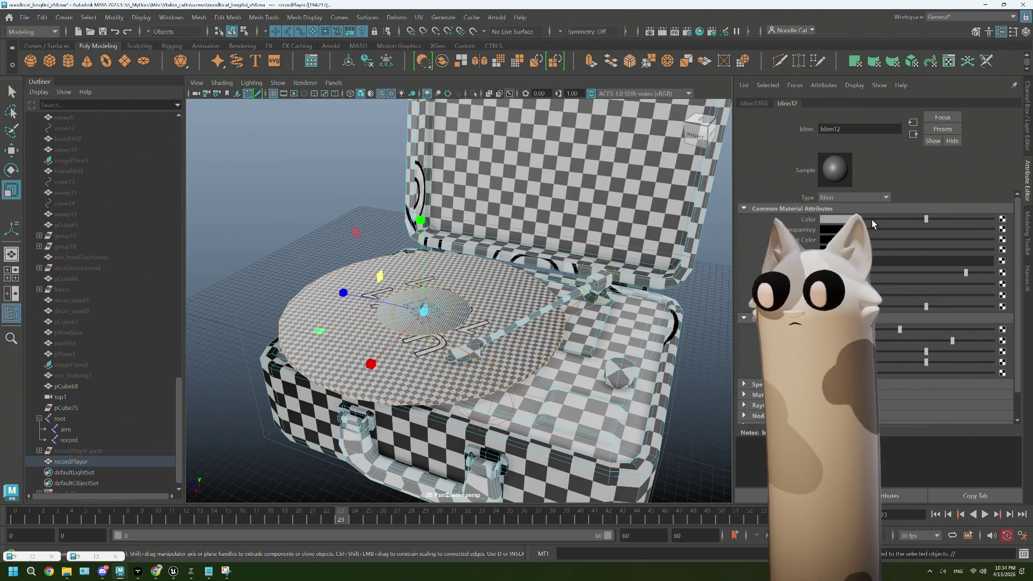
# Deselect and close the minimized UV Editor so the real textures display
pyautogui.click(356, 207)
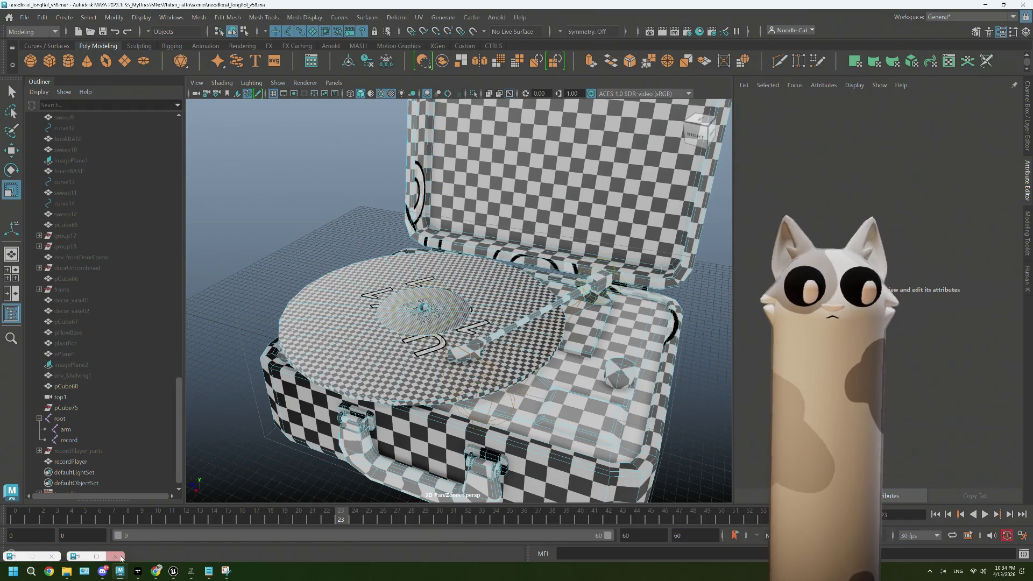
pyautogui.click(120, 557)
pyautogui.moveTo(318, 204); pyautogui.dragTo(287, 198)
pyautogui.rightClick(287, 198)
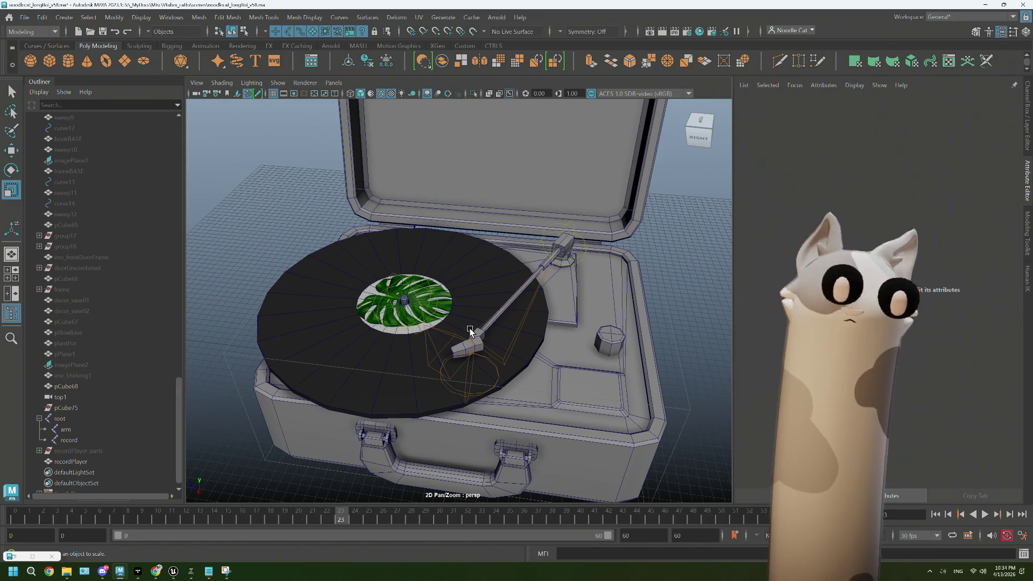
# Orbit and pan around the textured record player, then collapse the root joint hierarchy
pyautogui.moveTo(582, 339); pyautogui.dragTo(540, 331)
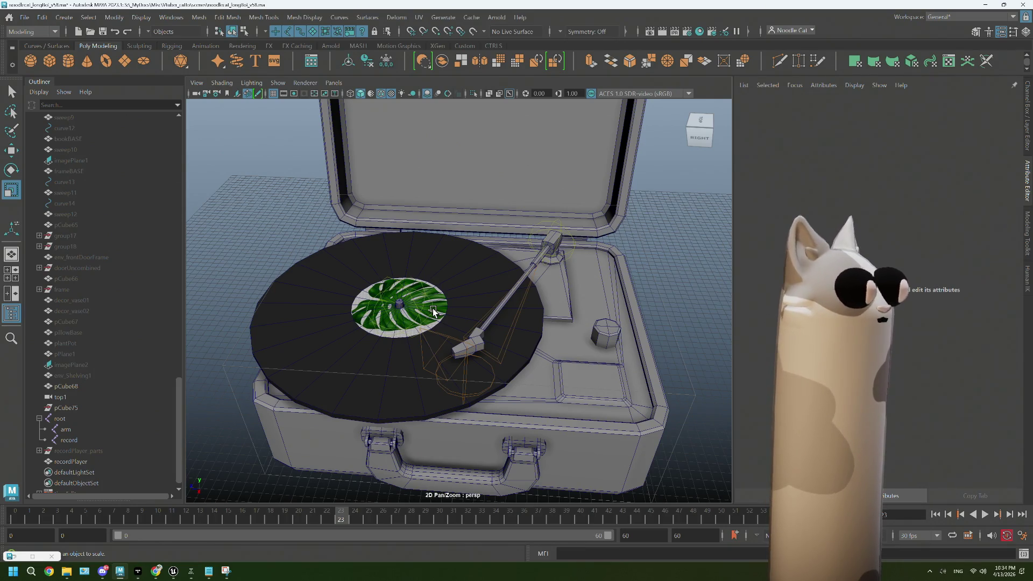
pyautogui.moveTo(433, 310); pyautogui.dragTo(560, 320)
pyautogui.moveTo(559, 320); pyautogui.dragTo(498, 329)
pyautogui.moveTo(529, 347); pyautogui.dragTo(419, 253)
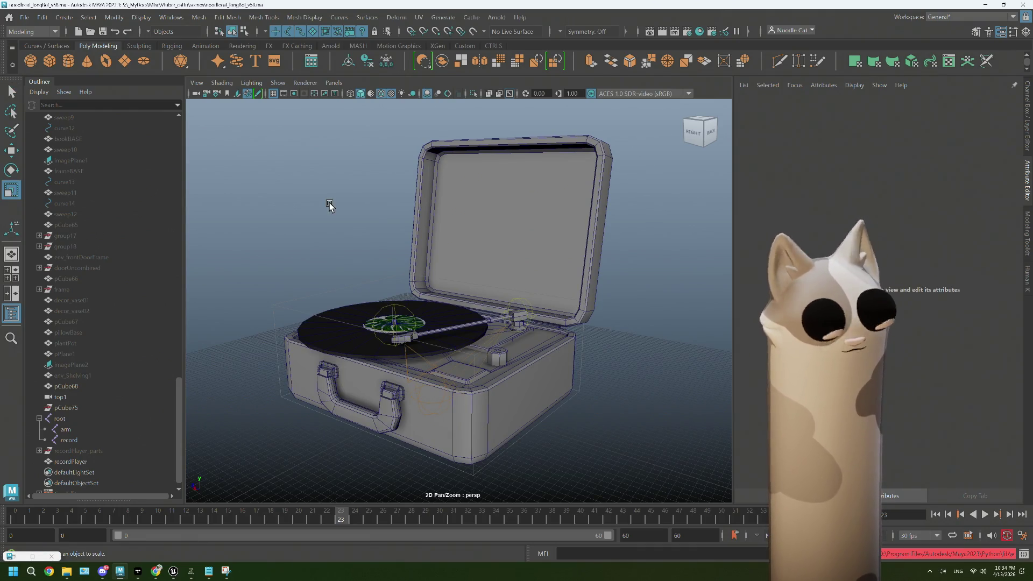
pyautogui.moveTo(338, 224); pyautogui.dragTo(567, 293)
pyautogui.scroll(-3)
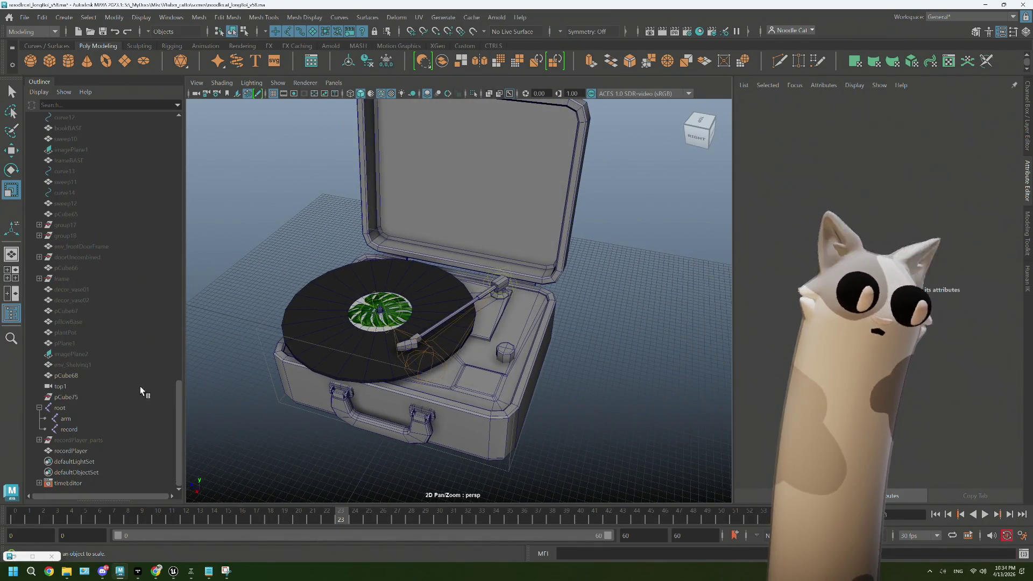
pyautogui.click(39, 408)
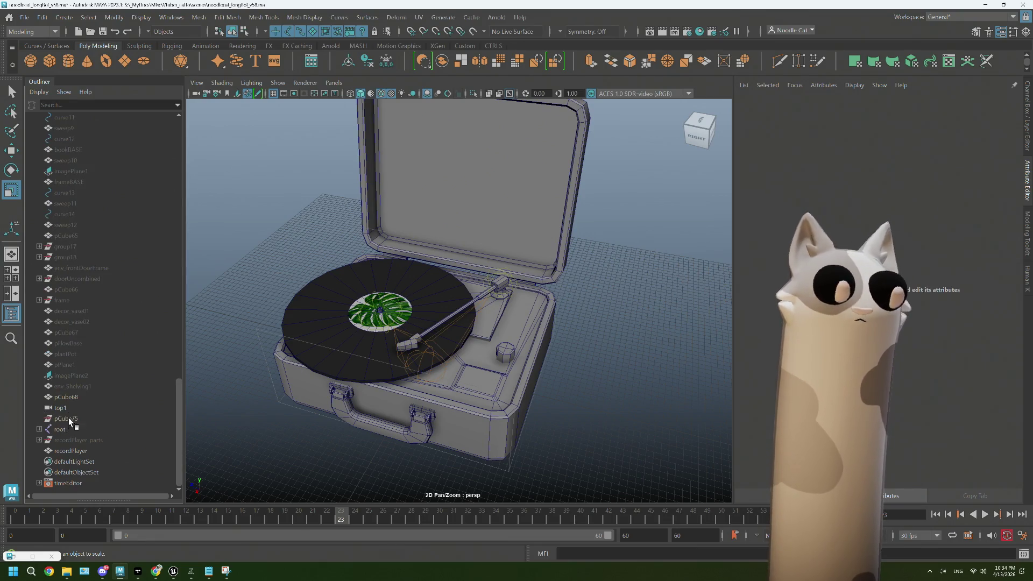
# Delete the non-deformer history on the recordPlayer mesh
pyautogui.click(527, 247)
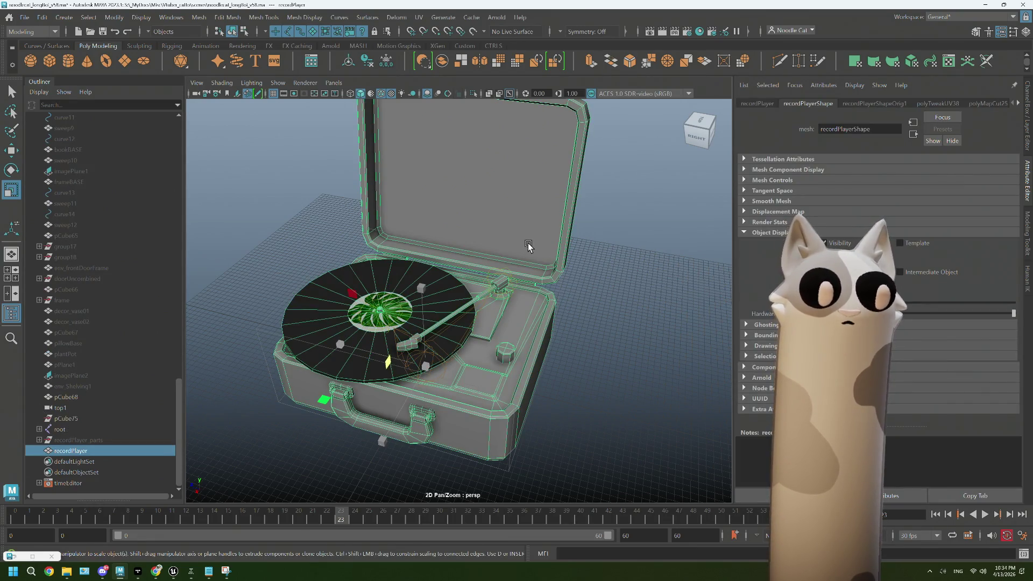
pyautogui.click(42, 18)
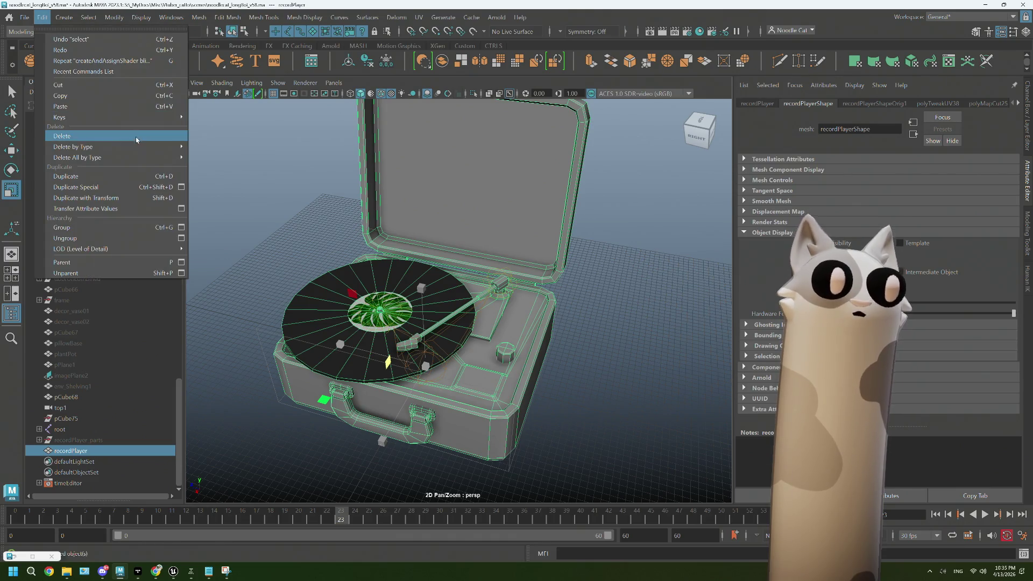
pyautogui.moveTo(140, 147)
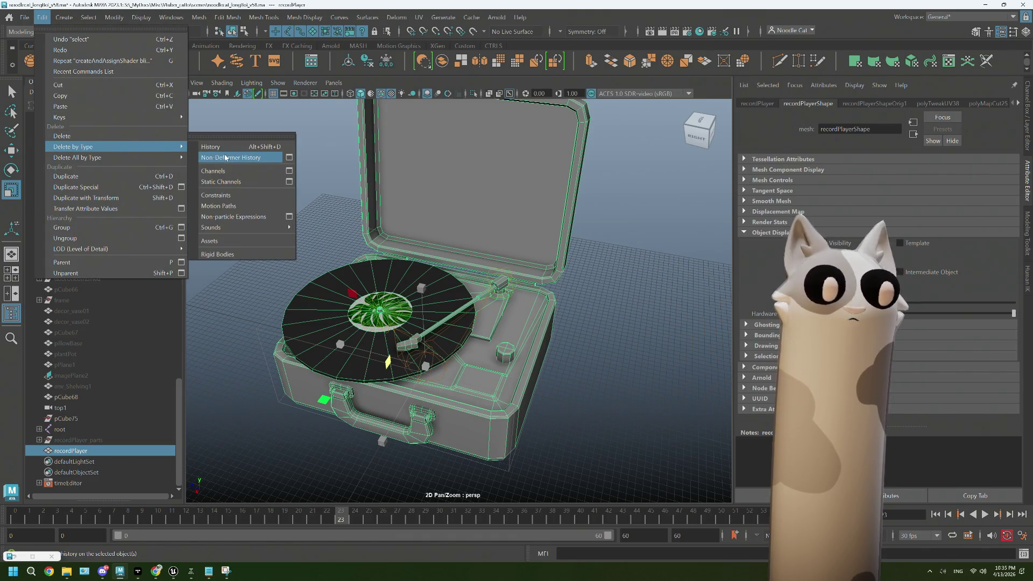
pyautogui.click(225, 158)
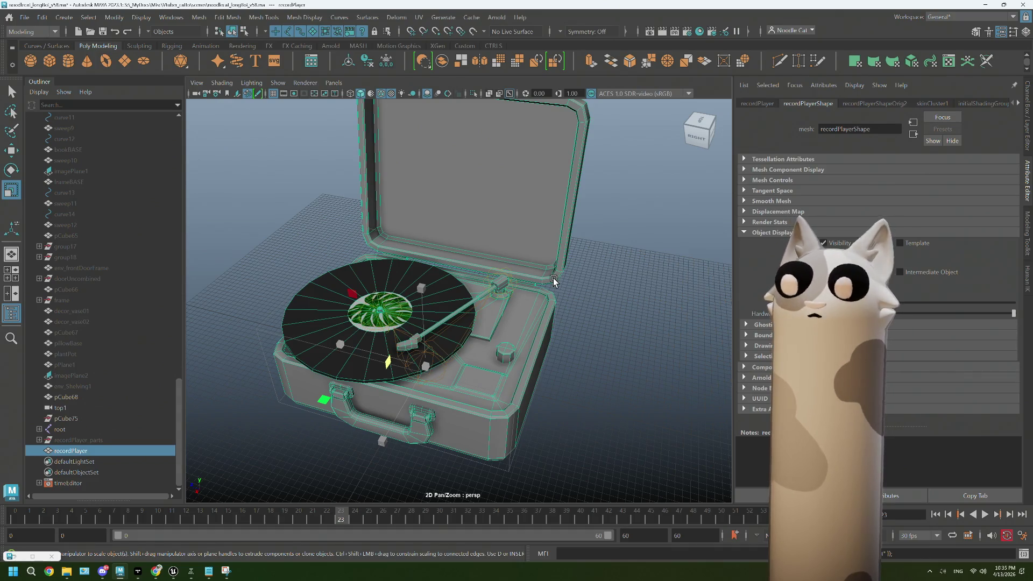
# Add the root joint to the selection and play the animation to confirm it still works
pyautogui.click(76, 431)
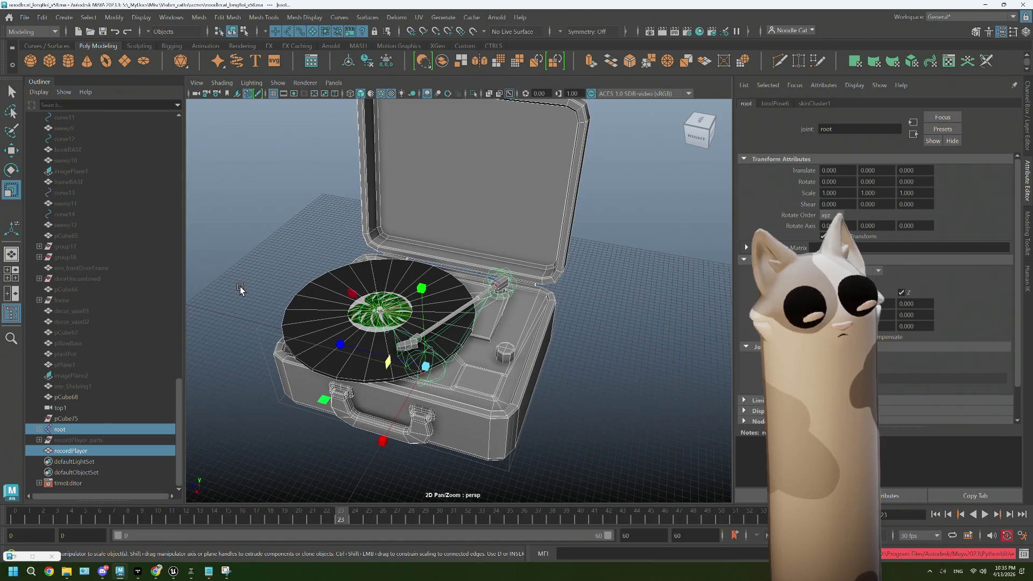
pyautogui.hotkey('alt', 'v')
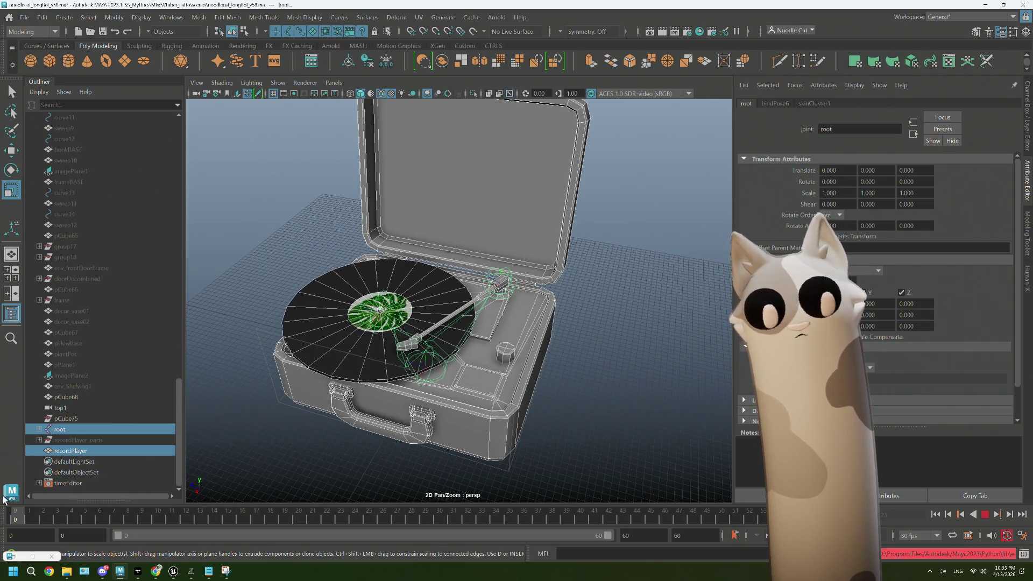
pyautogui.hotkey('alt', 'v')
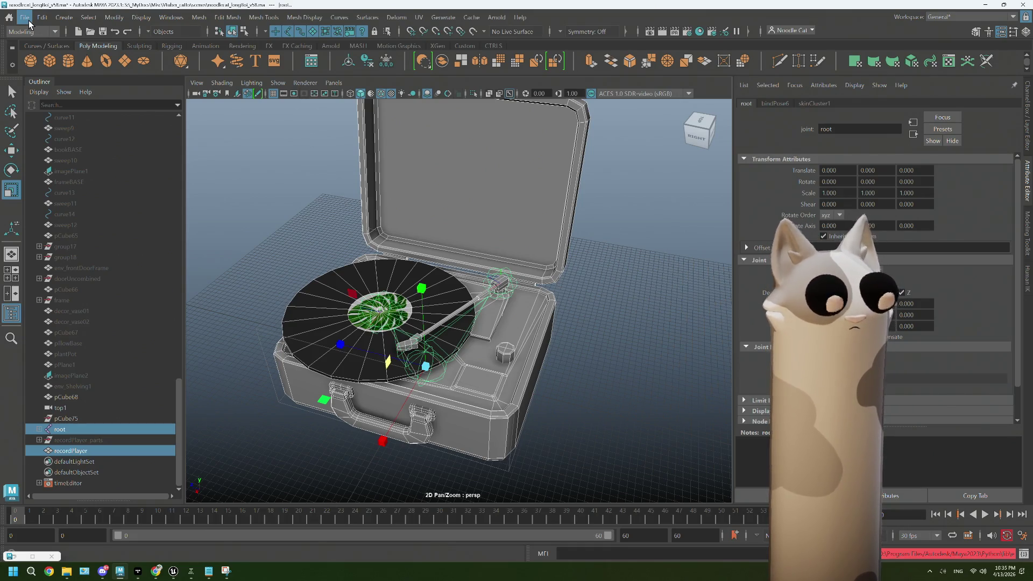
pyautogui.click(29, 24)
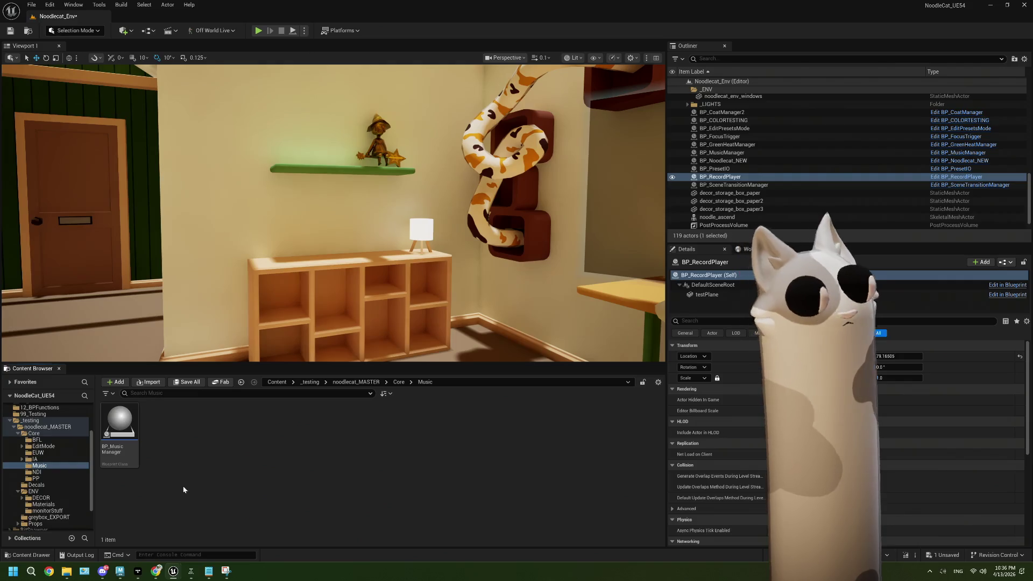
# Create a new folder named recordPlayer inside ENV/DECOR
pyautogui.click(397, 385)
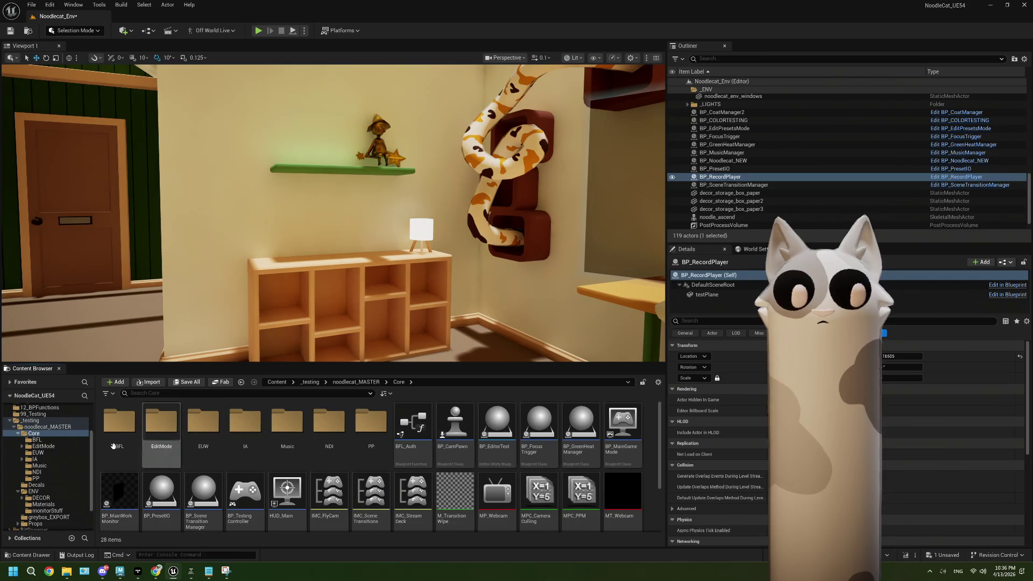
pyautogui.click(42, 497)
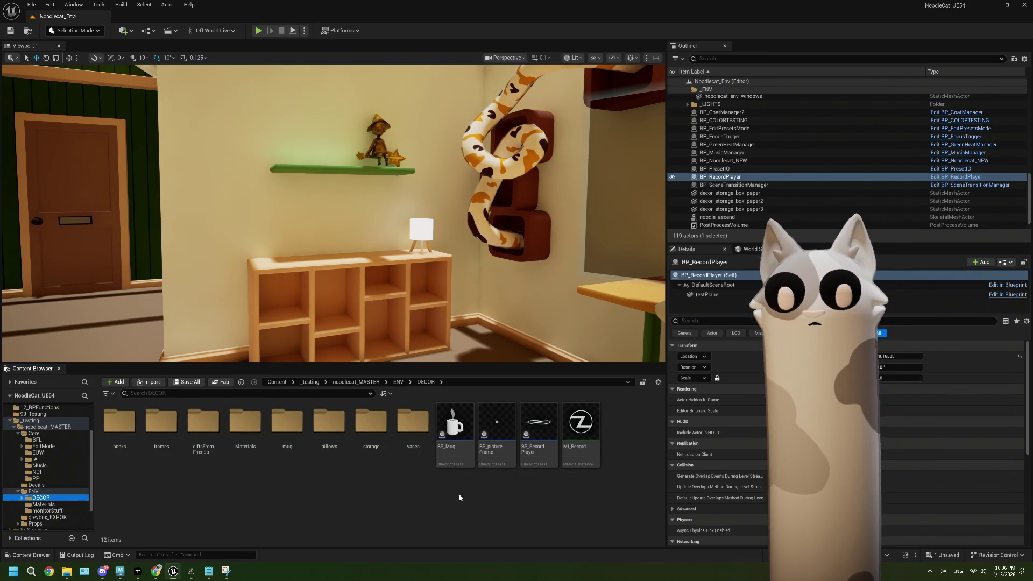
pyautogui.rightClick(372, 510)
pyautogui.click(432, 237)
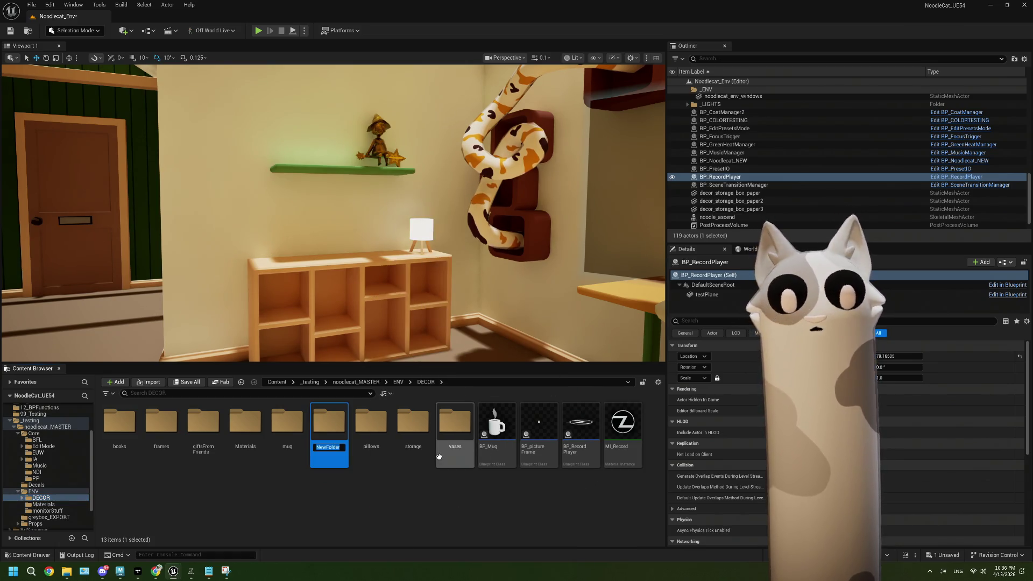
pyautogui.write('re')
pyautogui.write('PLayer')
pyautogui.press('BackSpace')
pyautogui.press('BackSpace')
pyautogui.press('BackSpace')
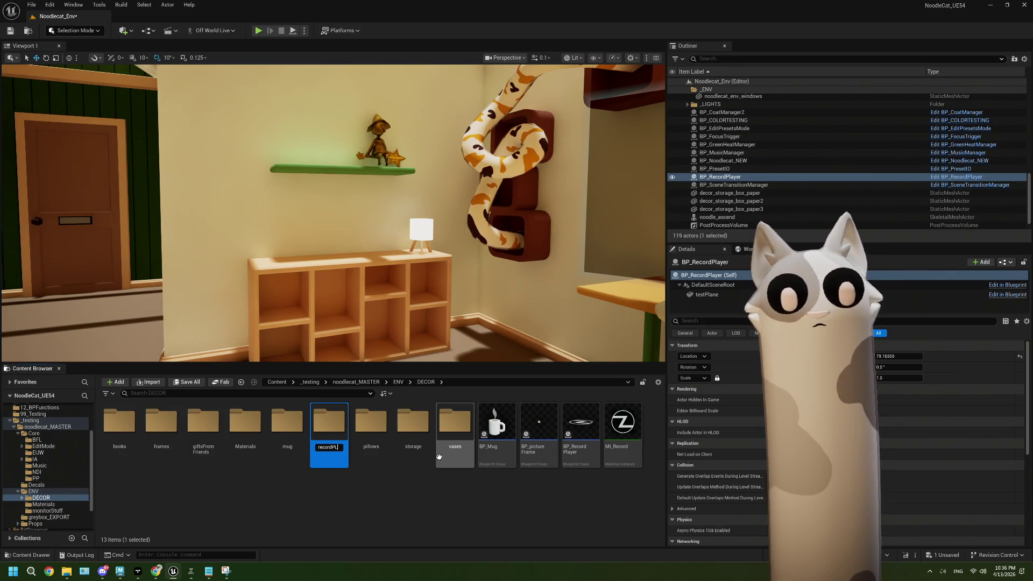
pyautogui.write('layer')
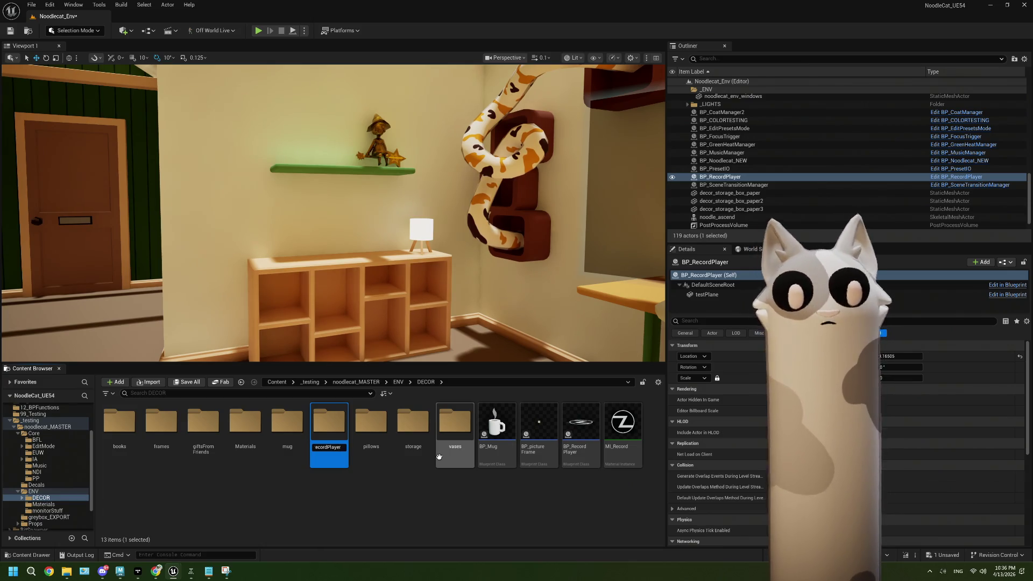
pyautogui.press('Return')
# Move the MI_Record material instance into the recordPlayer folder and open that folder
pyautogui.click(580, 430)
pyautogui.click(629, 435)
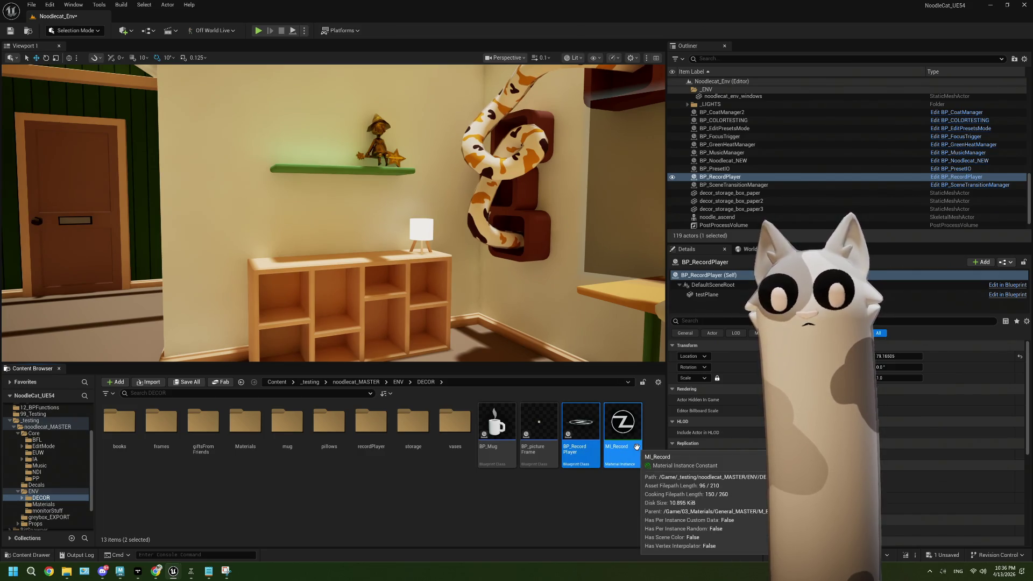
pyautogui.doubleClick(305, 433)
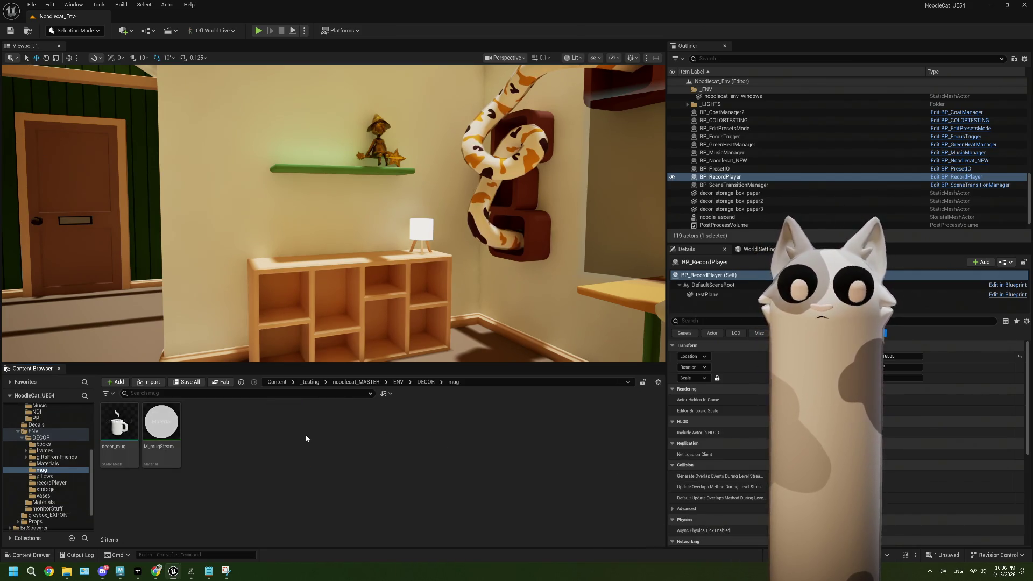
pyautogui.click(425, 381)
pyautogui.click(623, 427)
pyautogui.moveTo(623, 428); pyautogui.dragTo(368, 436)
pyautogui.click(401, 456)
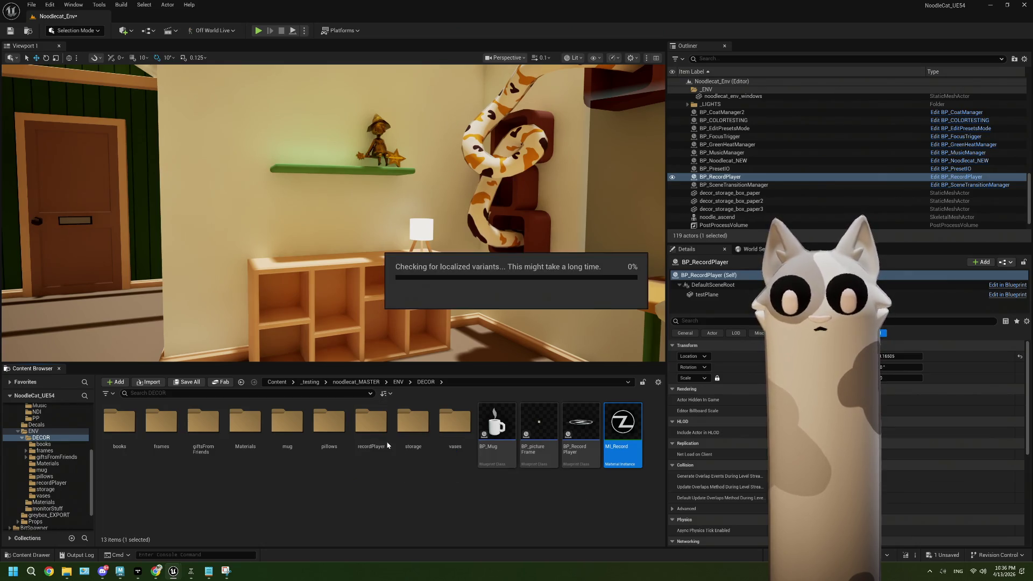
pyautogui.doubleClick(373, 426)
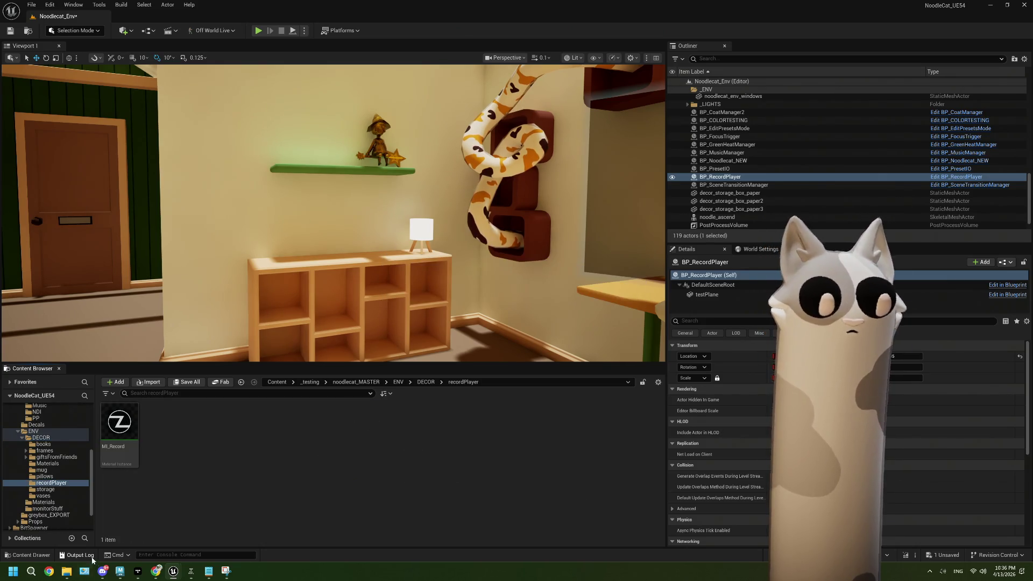
# Place the imported decor_recordPlayer on the shelf in the level as a test
pyautogui.moveTo(73, 570)
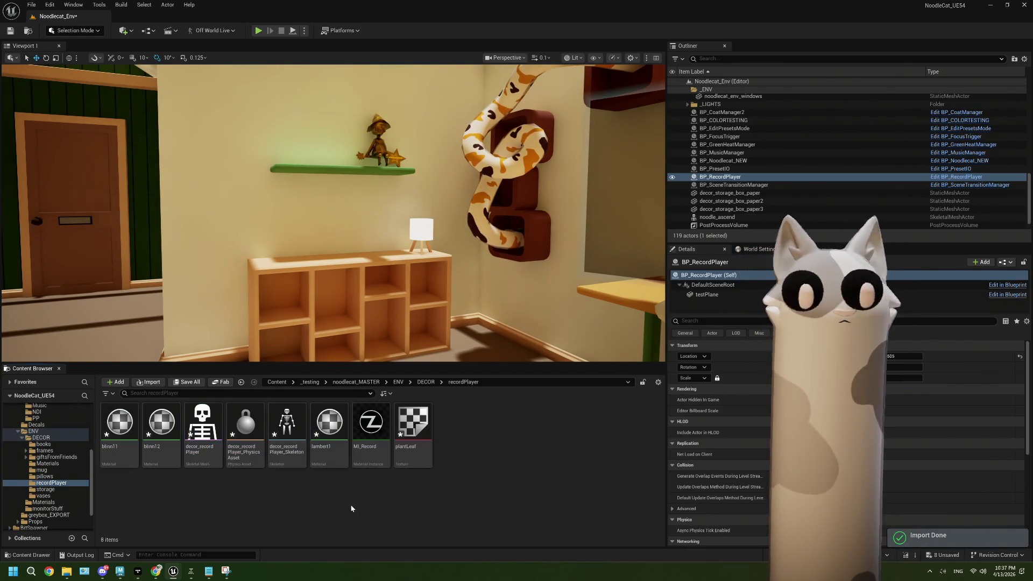
pyautogui.moveTo(208, 428); pyautogui.dragTo(113, 202)
pyautogui.scroll(3)
# Cancel deleting the decor_recordPlayer asset, and delete the placed record player from the level instead
pyautogui.click(203, 428)
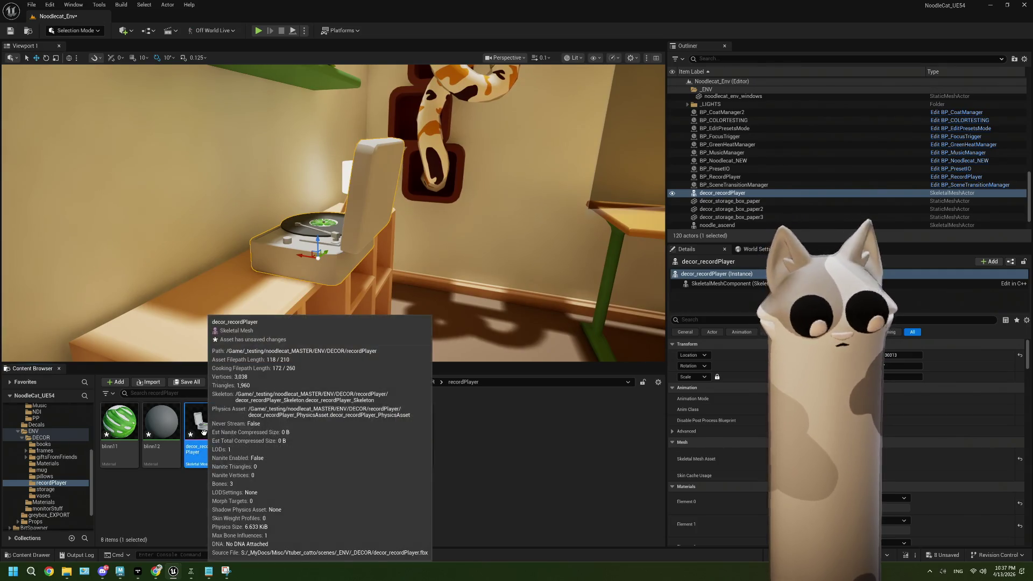
pyautogui.press('Delete')
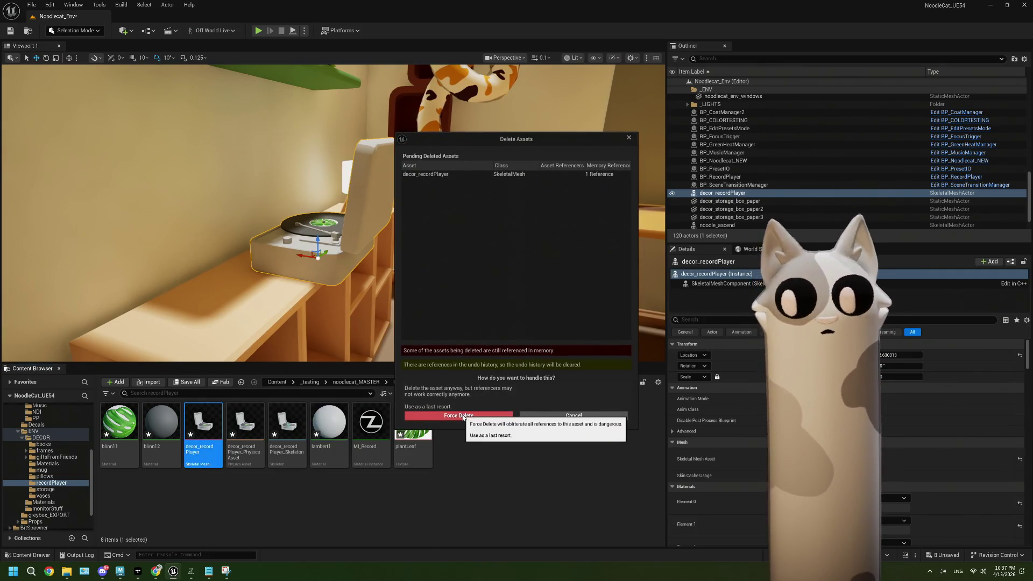
pyautogui.click(464, 417)
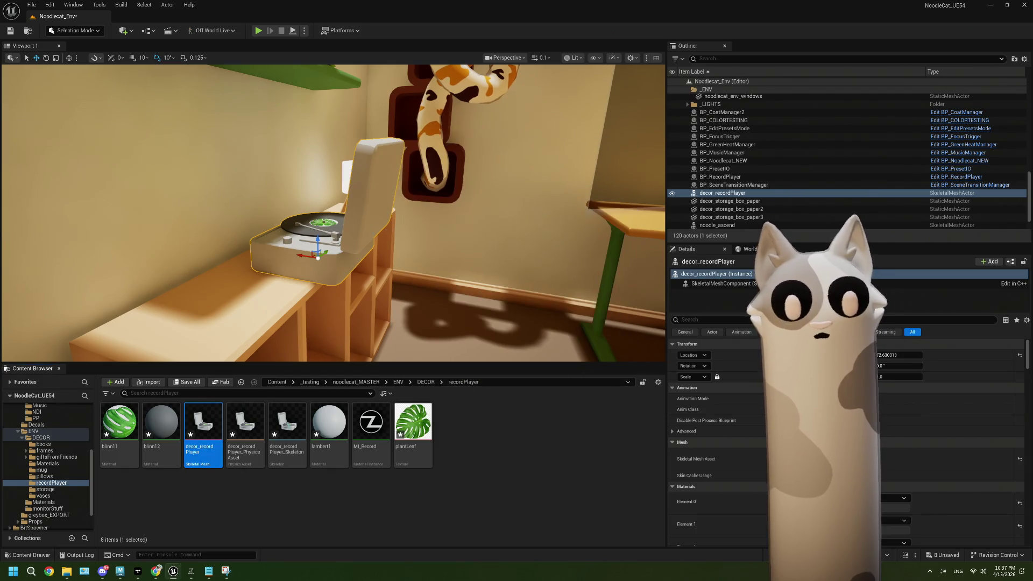
pyautogui.click(360, 222)
pyautogui.click(359, 222)
pyautogui.press('Delete')
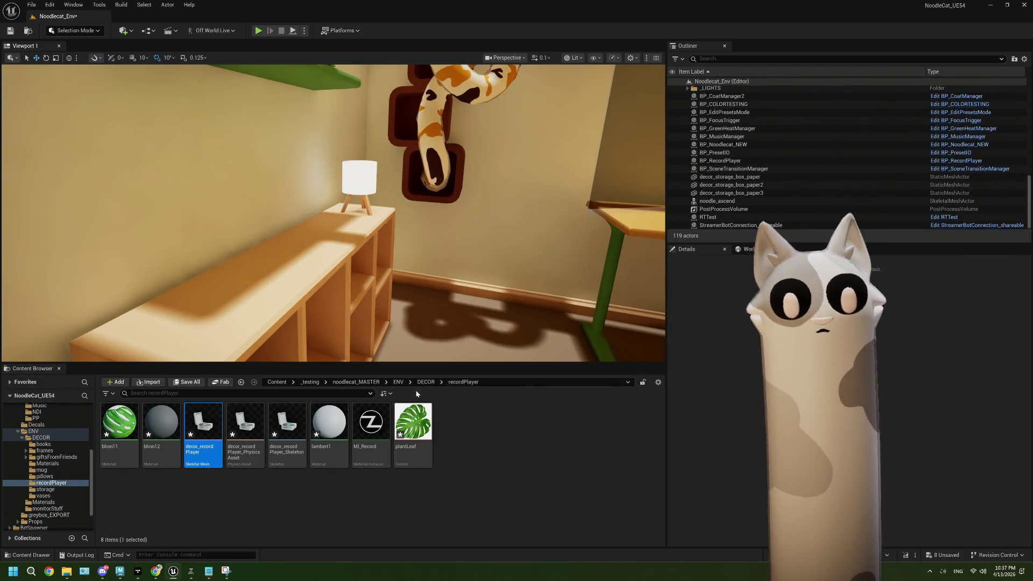
pyautogui.click(425, 382)
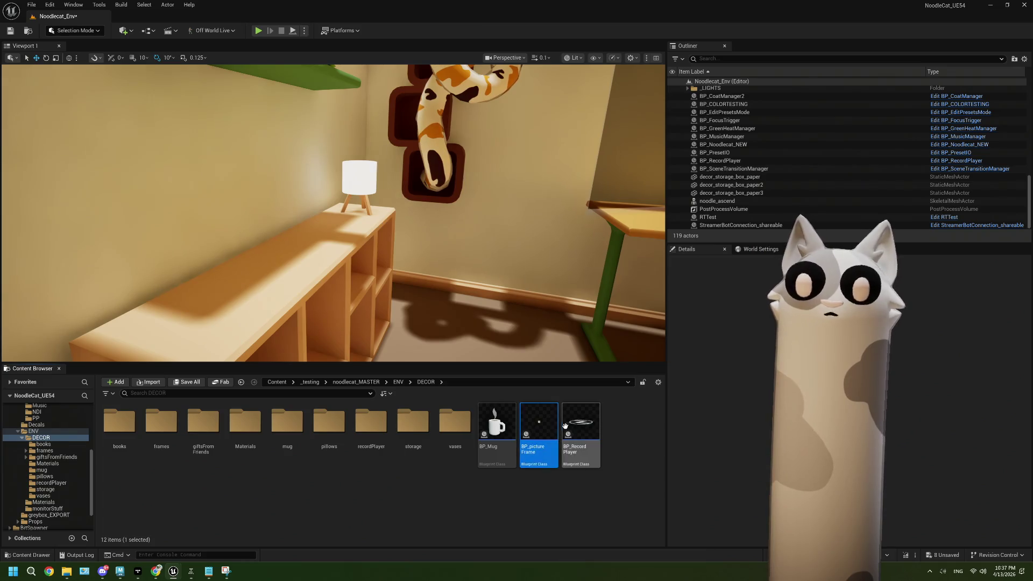
# In BP_RecordPlayer, delete the Test Dyn Mat getter and Test Plane nodes from the event graph
pyautogui.doubleClick(580, 430)
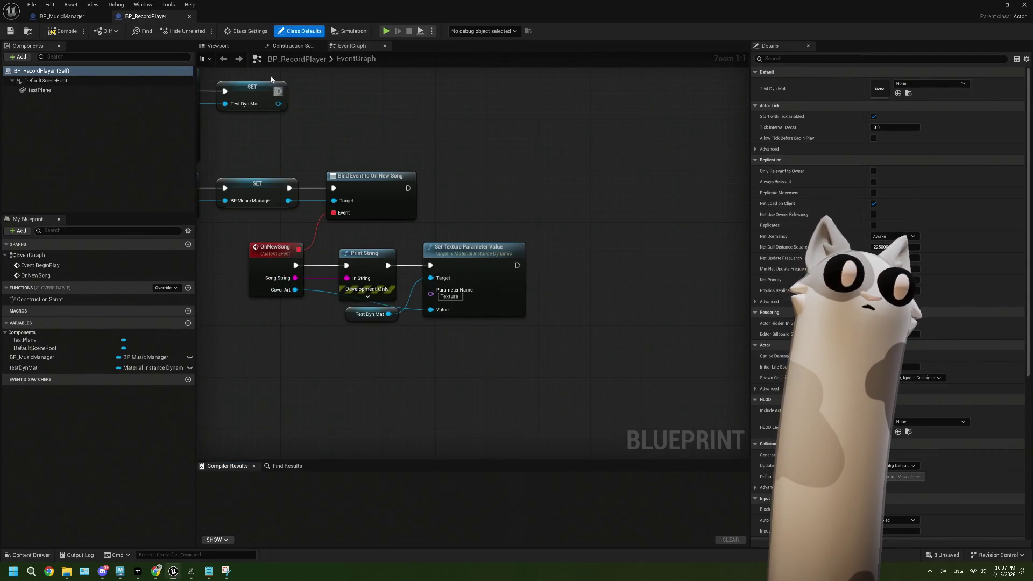
pyautogui.click(68, 91)
pyautogui.moveTo(261, 118); pyautogui.dragTo(474, 177)
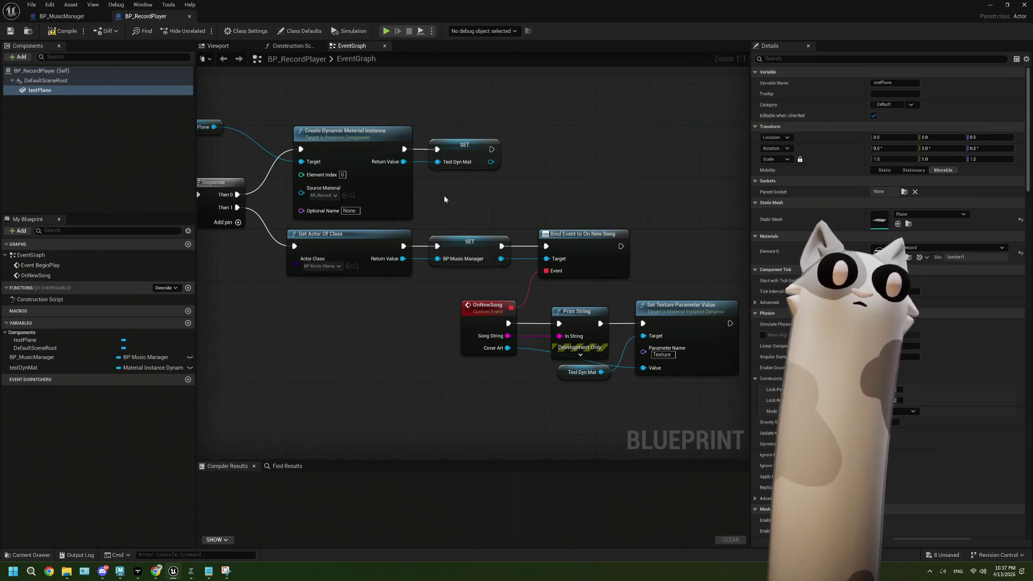
pyautogui.scroll(-3)
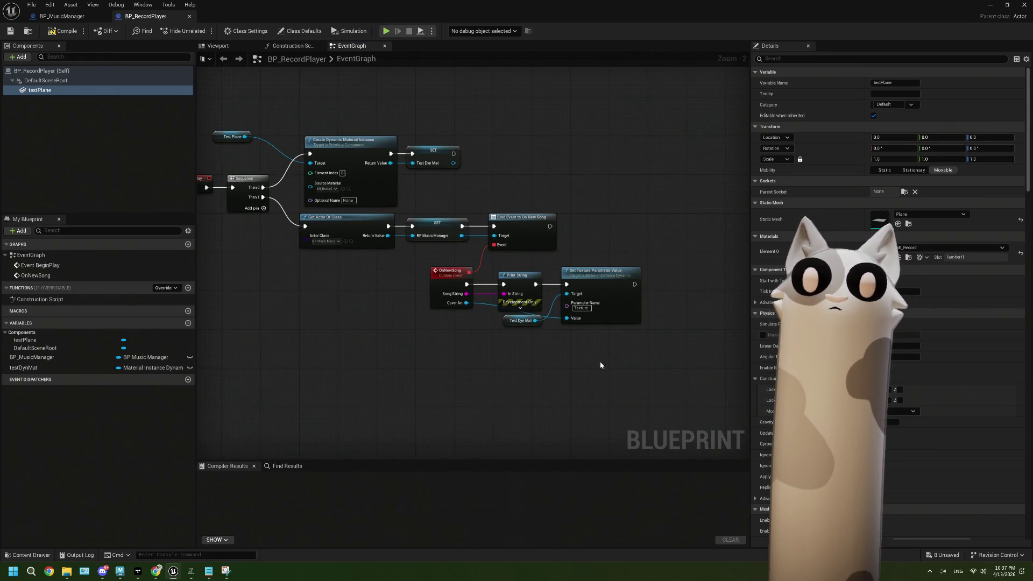
pyautogui.click(506, 321)
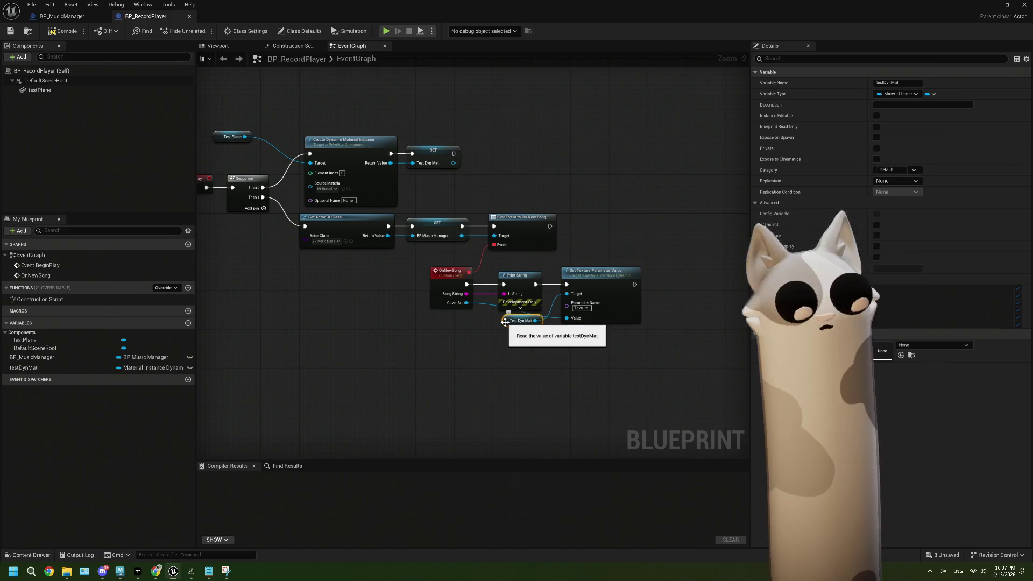
pyautogui.press('Delete')
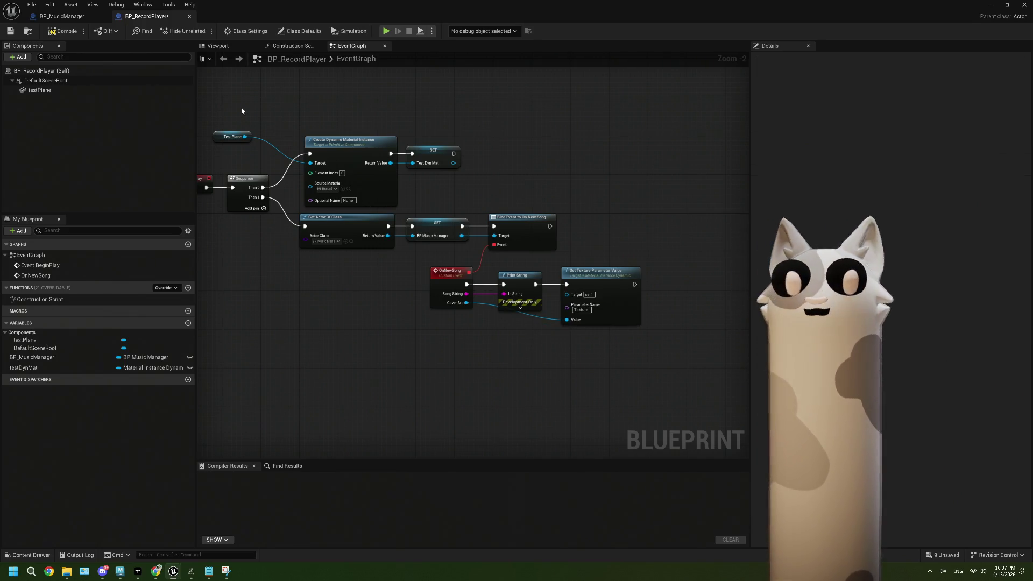
pyautogui.moveTo(257, 136); pyautogui.dragTo(257, 137)
pyautogui.press('Delete')
pyautogui.moveTo(414, 201); pyautogui.dragTo(447, 190)
pyautogui.click(466, 141)
# Delete the testDynMat variable and the testPlane component
pyautogui.click(33, 367)
pyautogui.rightClick(25, 368)
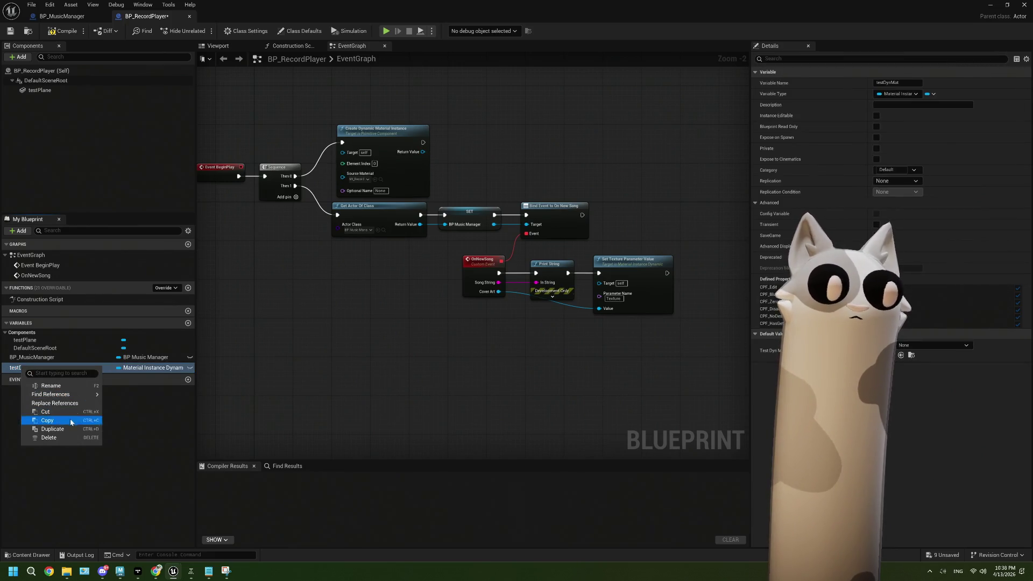
pyautogui.click(60, 439)
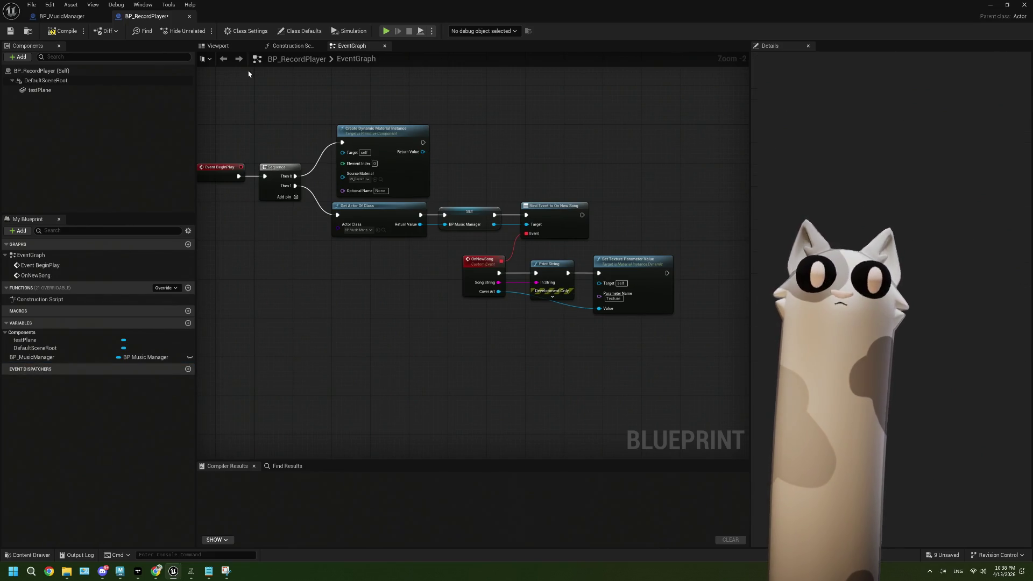
pyautogui.click(243, 47)
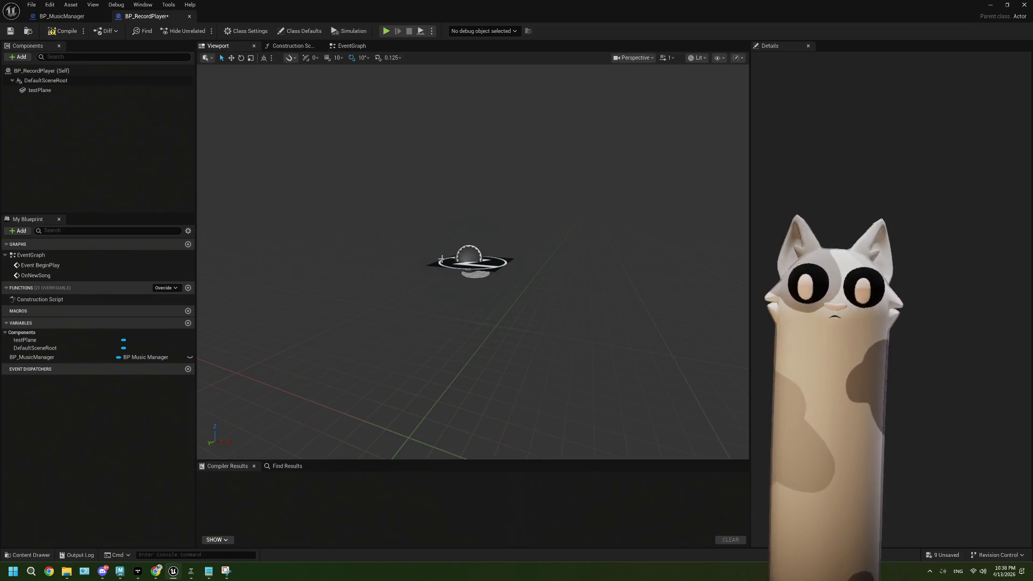
pyautogui.click(65, 89)
pyautogui.press('Delete')
# Add decor_recordPlayer as a component under DefaultSceneRoot
pyautogui.moveTo(447, 9); pyautogui.dragTo(807, 62)
pyautogui.doubleClick(369, 433)
pyautogui.moveTo(203, 425); pyautogui.dragTo(564, 139)
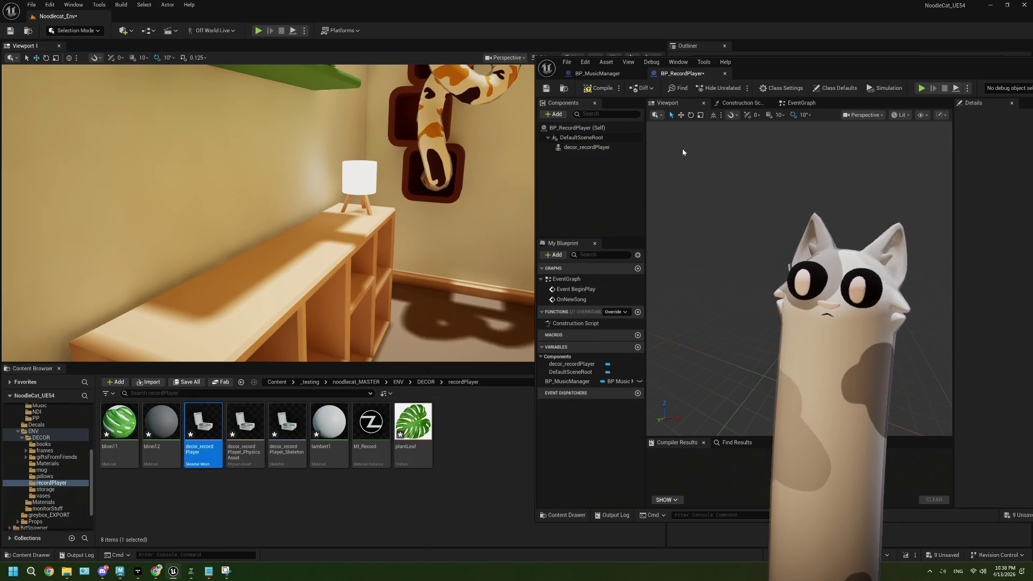
pyautogui.doubleClick(768, 63)
# Set the record player component's Animation Mode to Use Animation Asset
pyautogui.scroll(3)
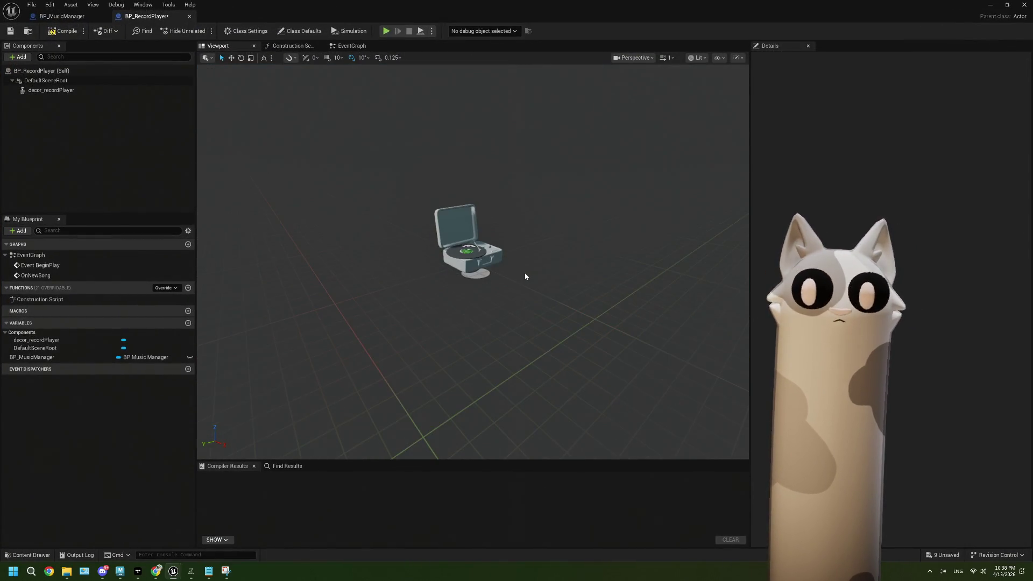
pyautogui.click(461, 247)
pyautogui.scroll(3)
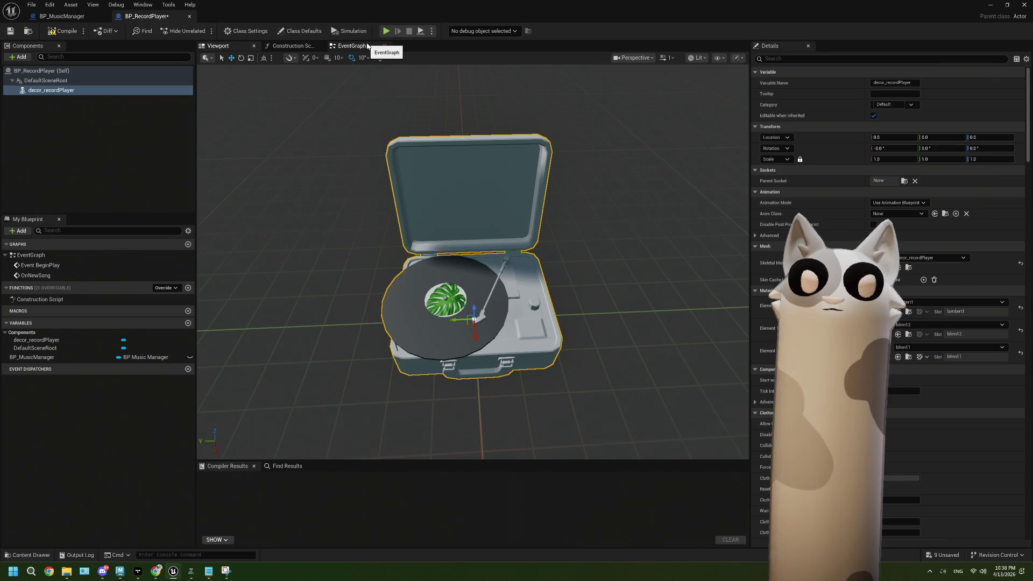
pyautogui.click(897, 202)
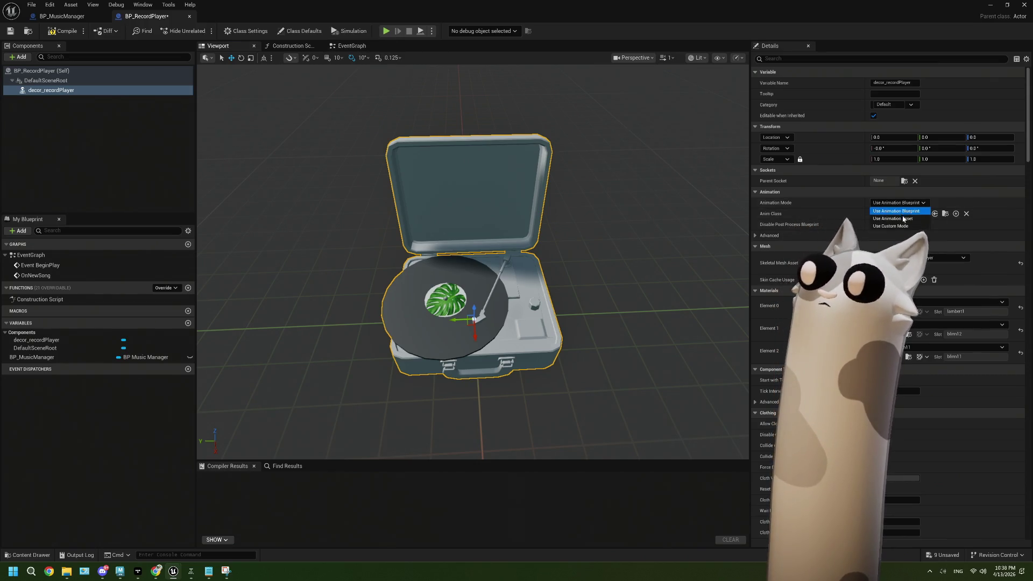
pyautogui.click(903, 215)
pyautogui.click(903, 216)
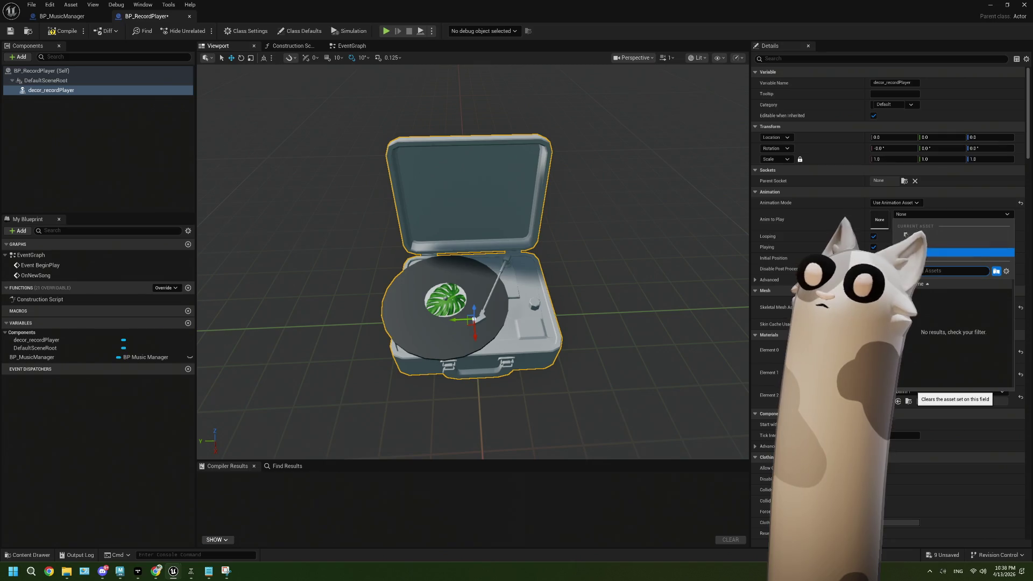
pyautogui.click(988, 4)
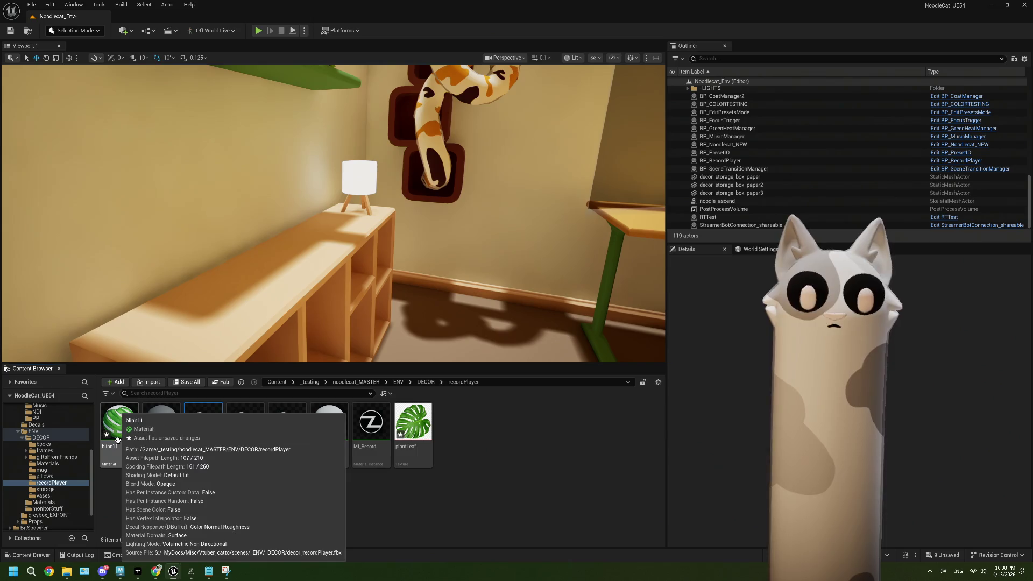
# Force-delete the seven record player assets, keeping only MI_Record
pyautogui.click(118, 440)
pyautogui.click(412, 425)
pyautogui.click(379, 428)
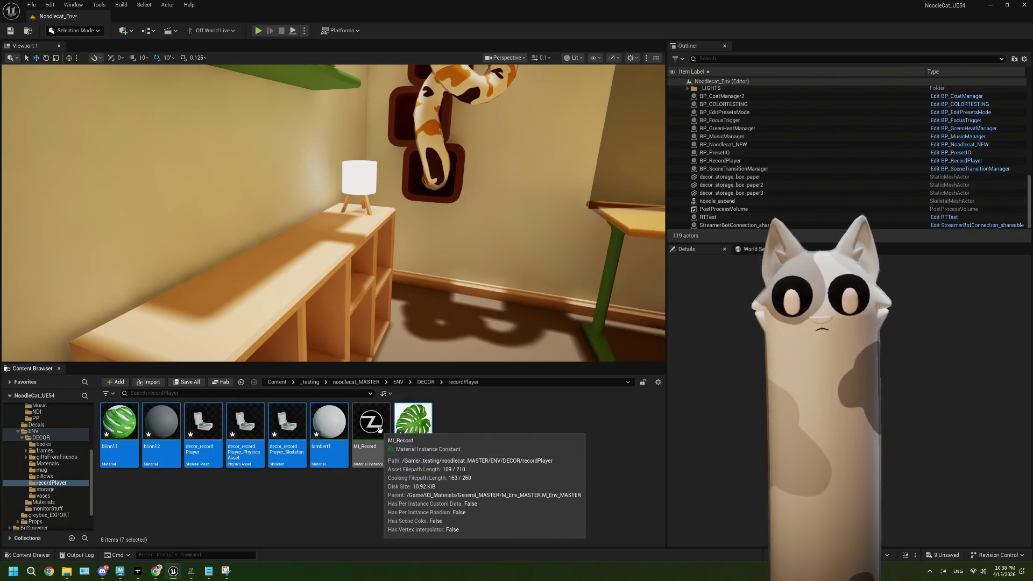
pyautogui.press('Delete')
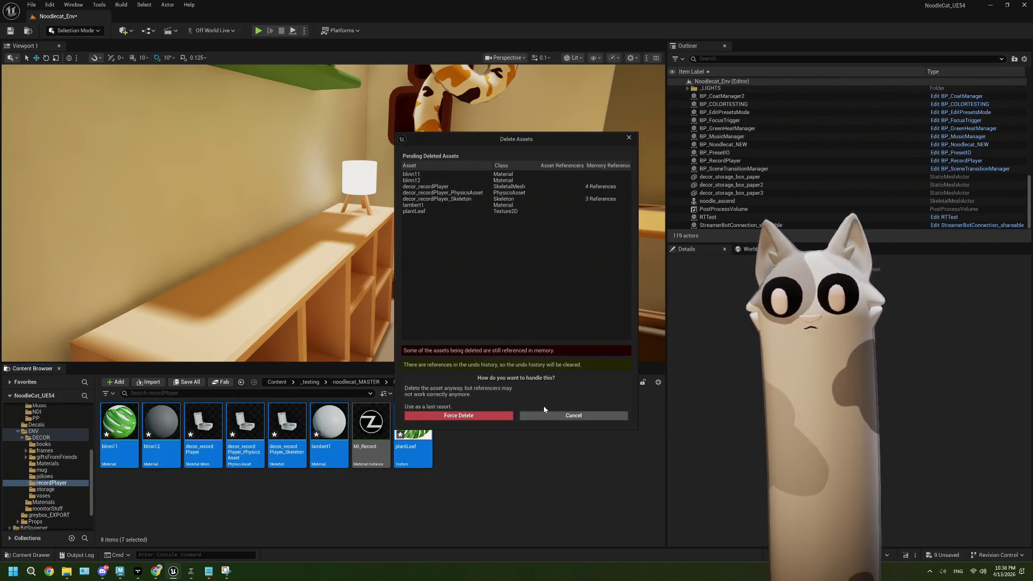
pyautogui.click(484, 416)
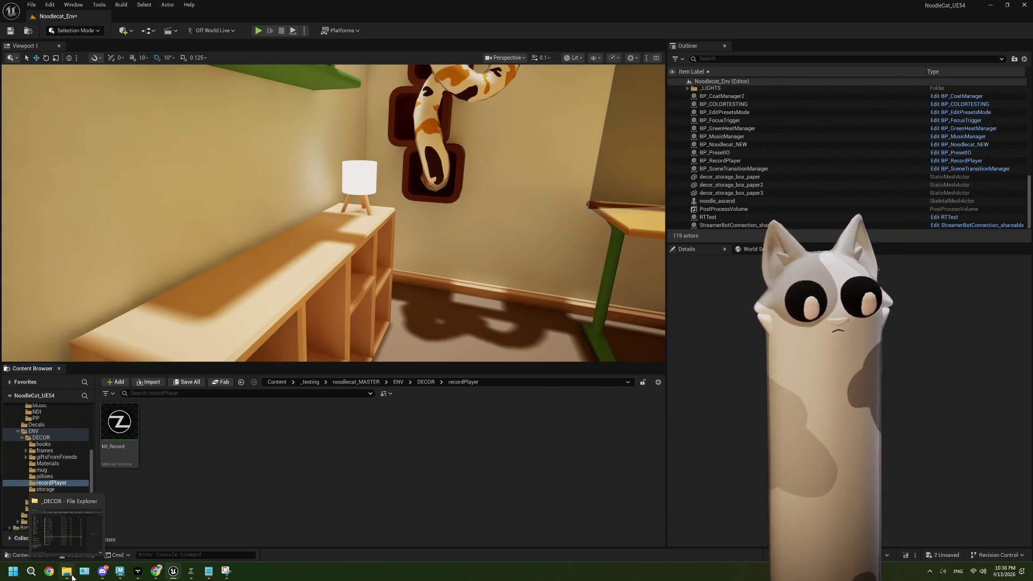
# Drag decor_recordPlayer.fbx from the _DECOR folder into the recordPlayer folder to import it
pyautogui.click(72, 576)
pyautogui.moveTo(258, 290); pyautogui.dragTo(268, 346)
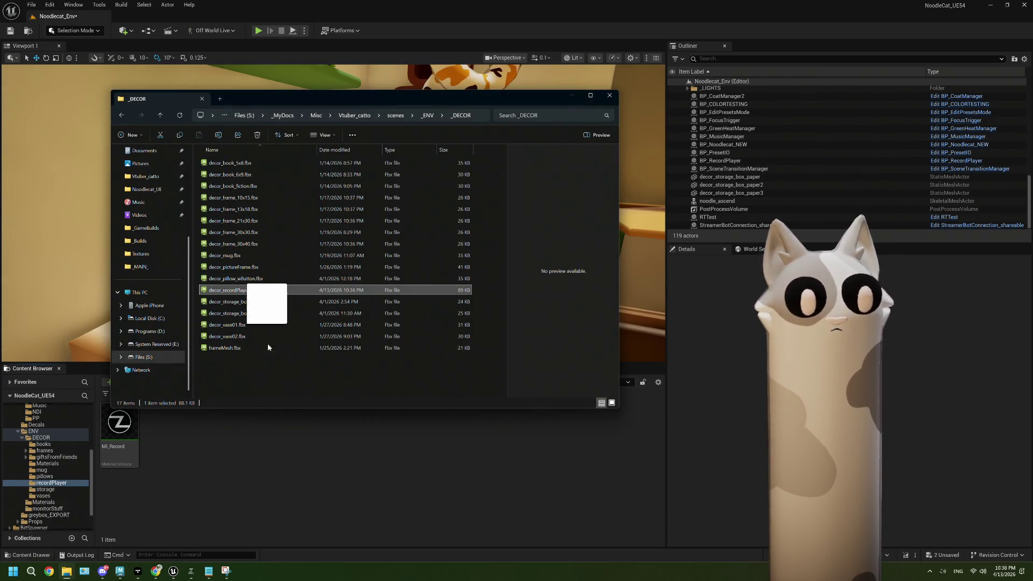
pyautogui.click(570, 96)
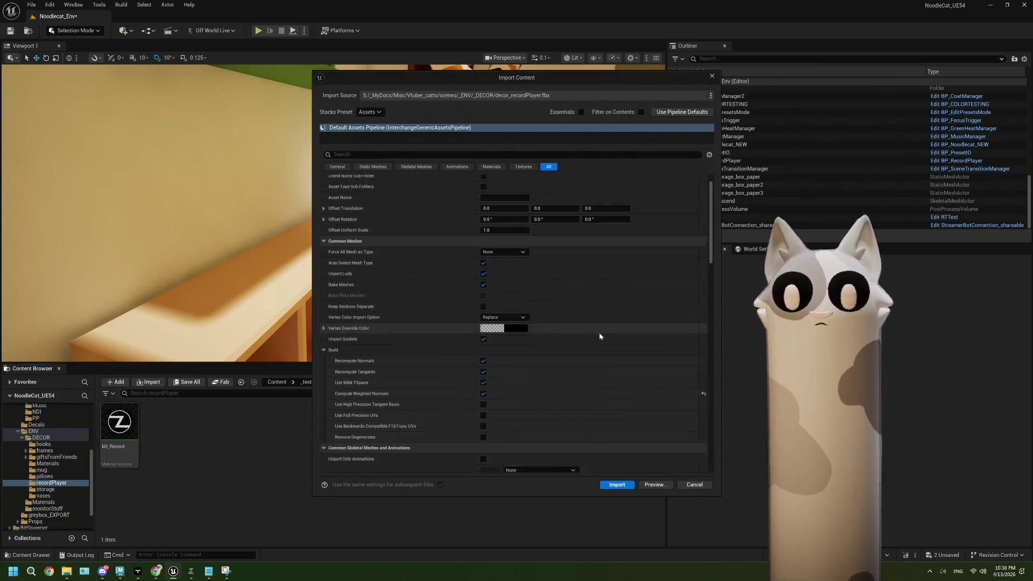
# Import decor_recordPlayer.fbx after reviewing the Animations settings, then delete the seven imported assets
pyautogui.scroll(-3)
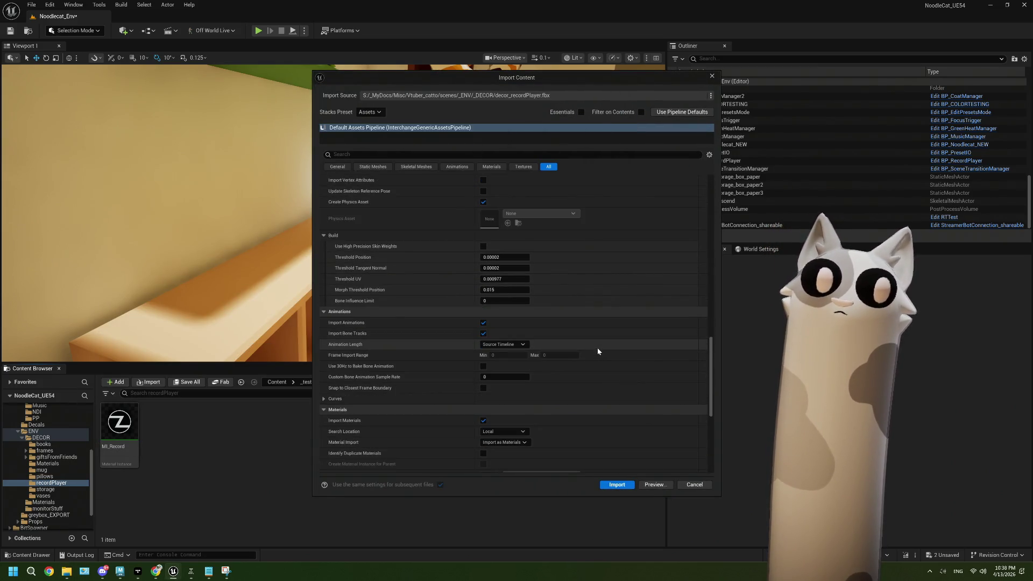
pyautogui.scroll(-3)
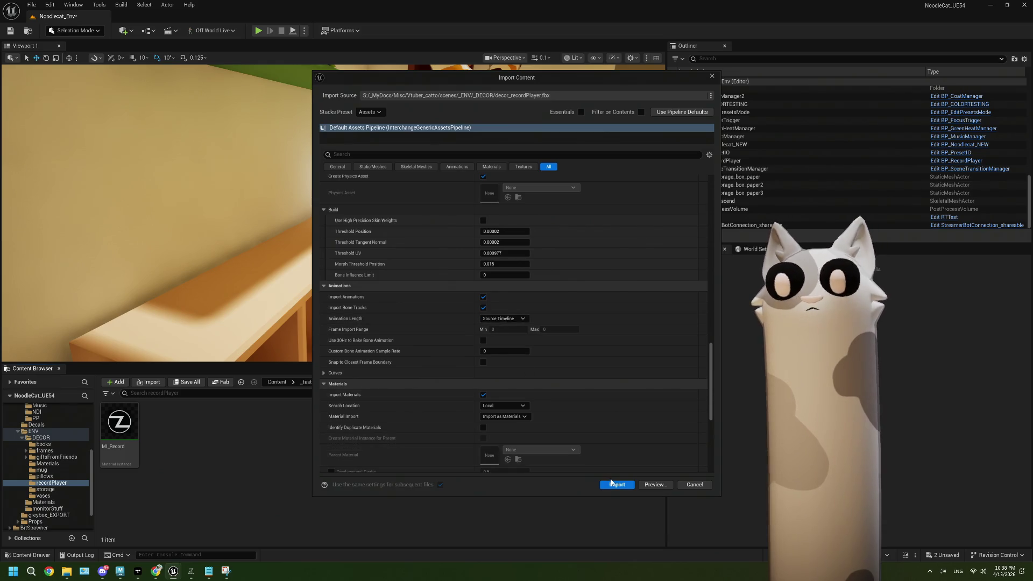
pyautogui.click(616, 485)
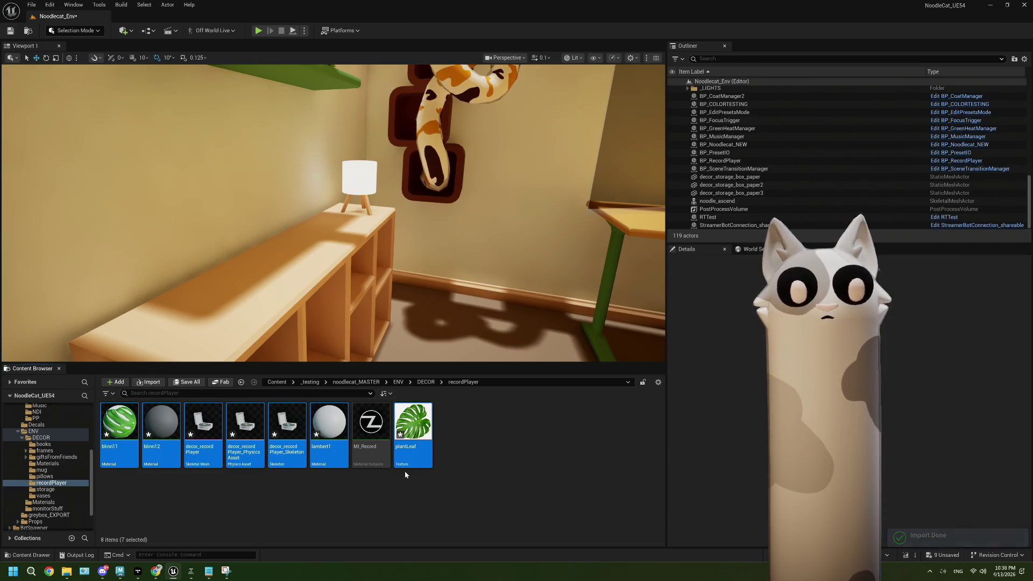
pyautogui.press('Delete')
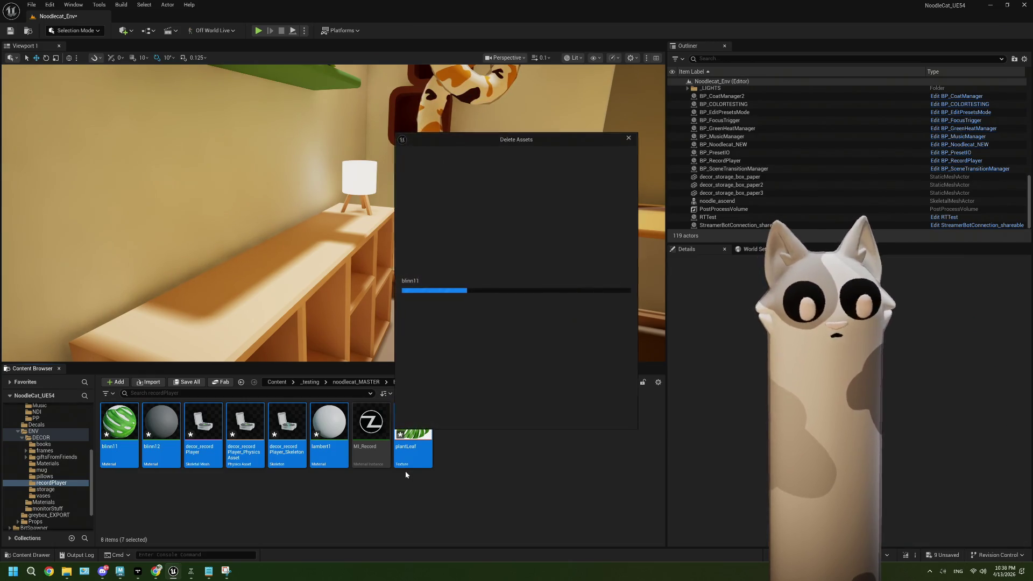
pyautogui.click(459, 416)
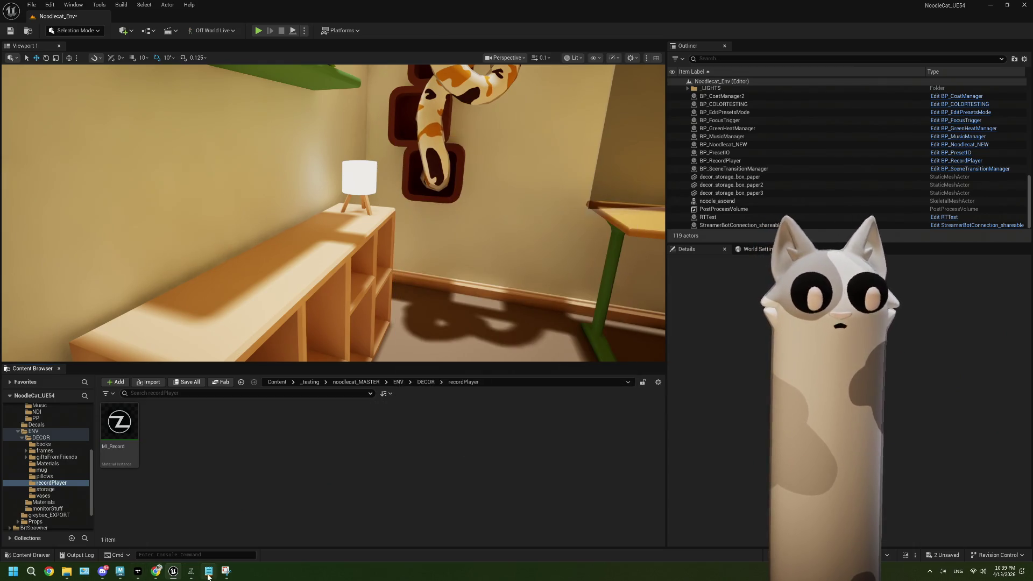
# Export the selected record player over decor_recordPlayer.fbx with Animation enabled
pyautogui.click(120, 571)
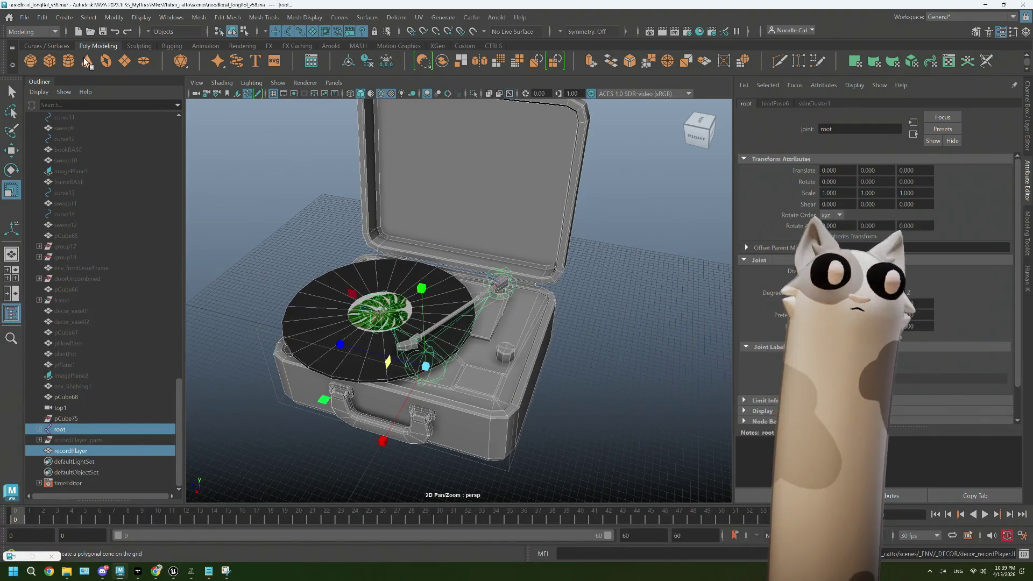
pyautogui.click(25, 17)
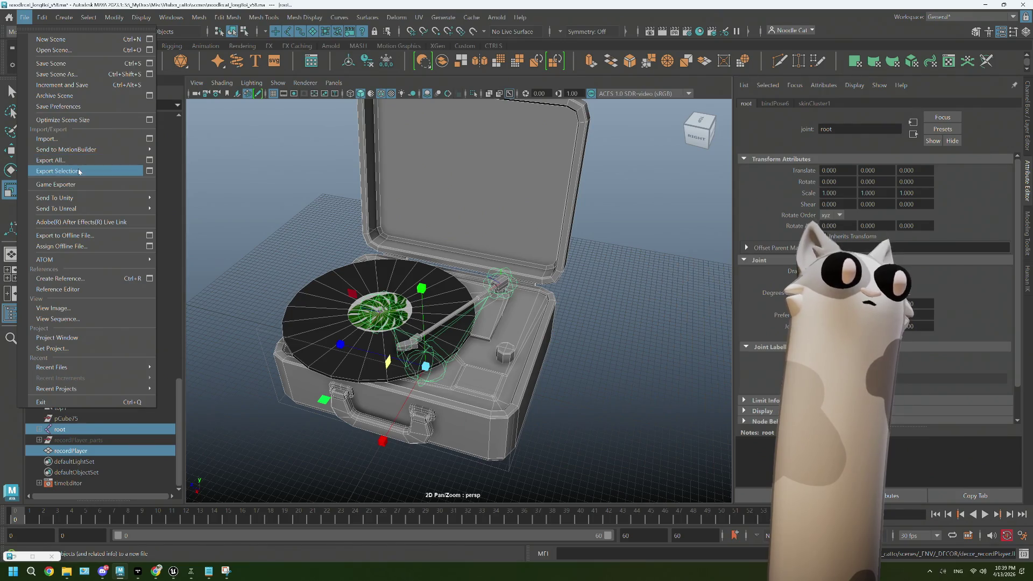
pyautogui.click(79, 171)
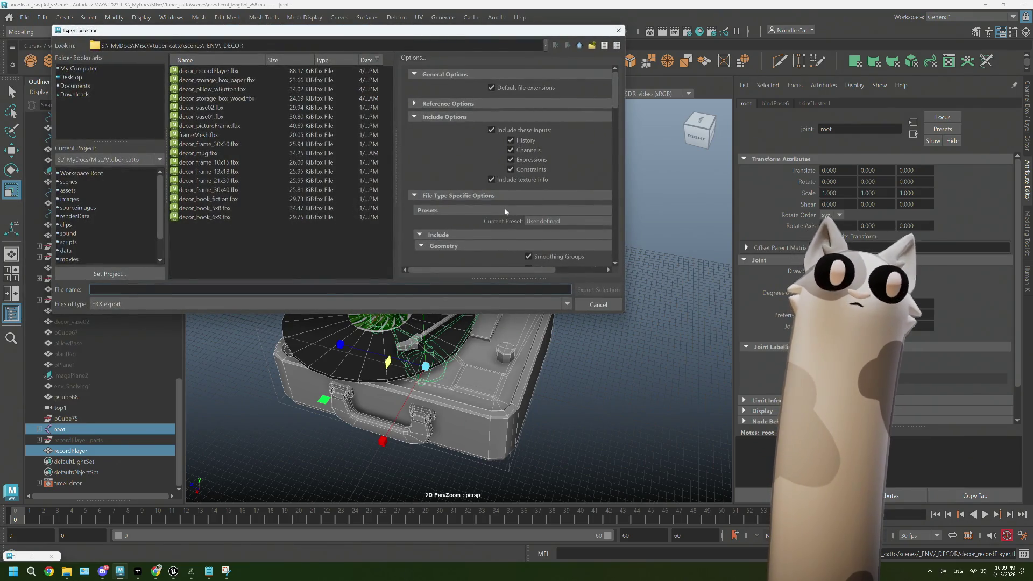
pyautogui.click(250, 71)
pyautogui.scroll(-3)
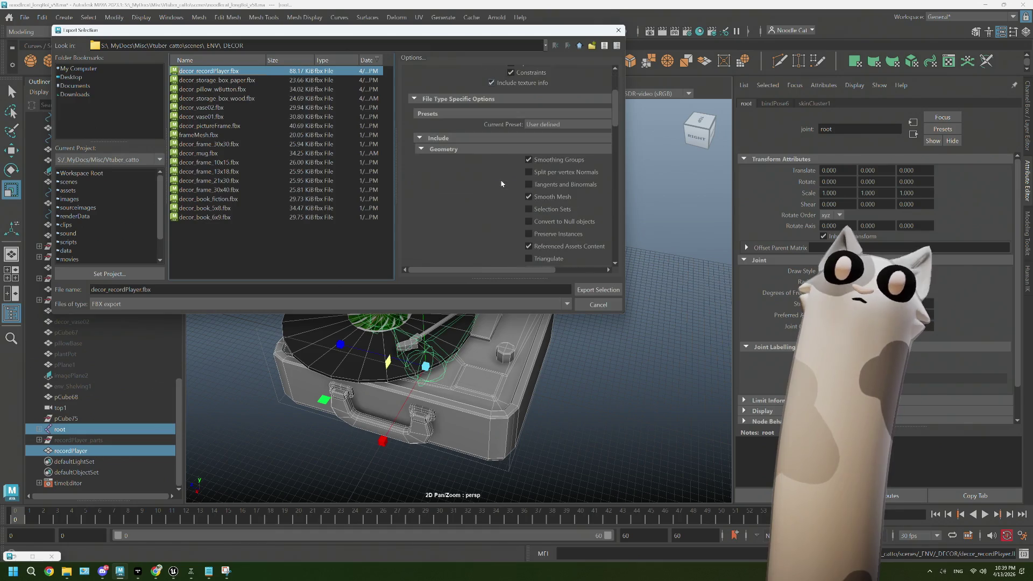
pyautogui.scroll(-3)
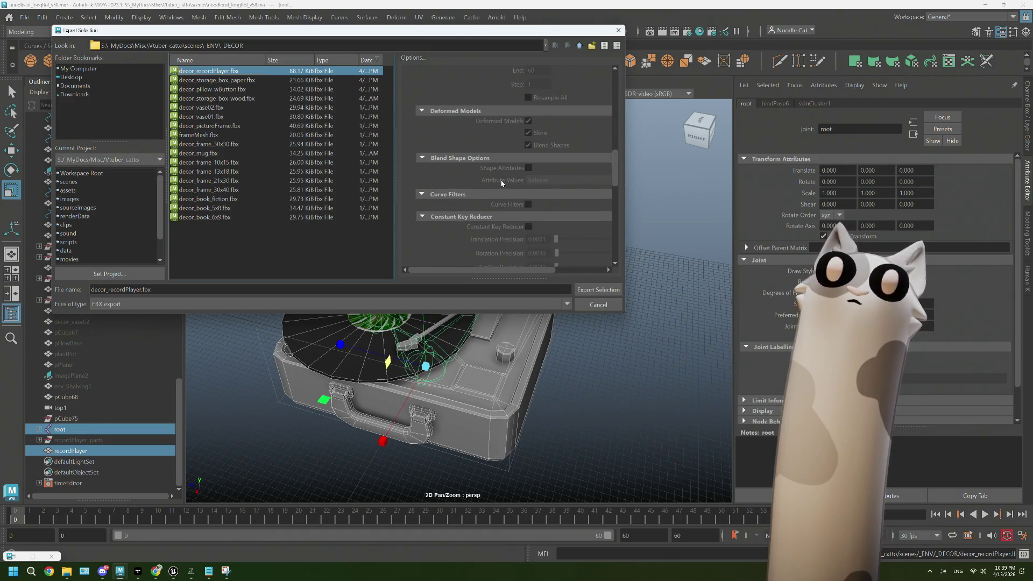
pyautogui.scroll(3)
pyautogui.scroll(3)
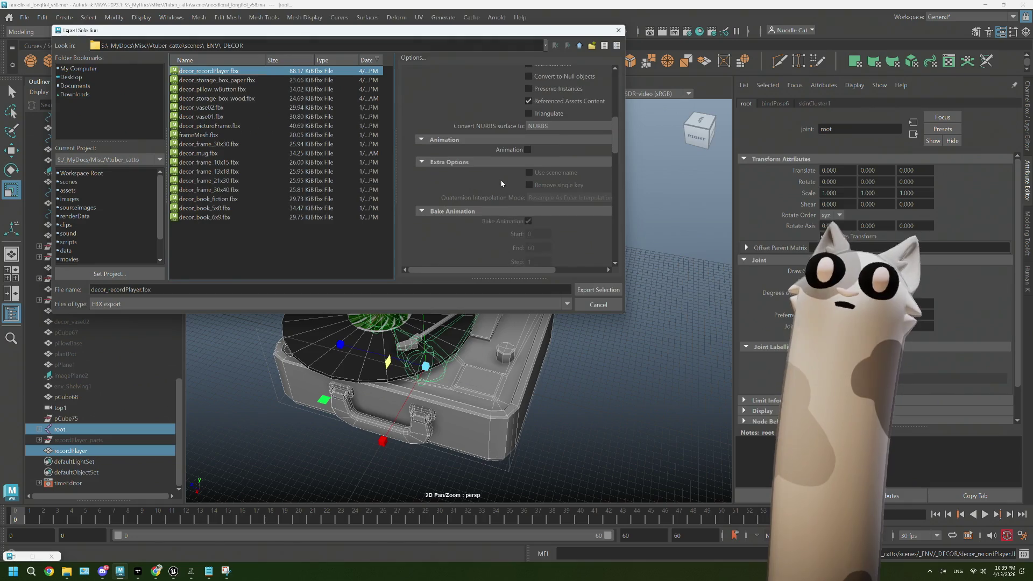
pyautogui.scroll(3)
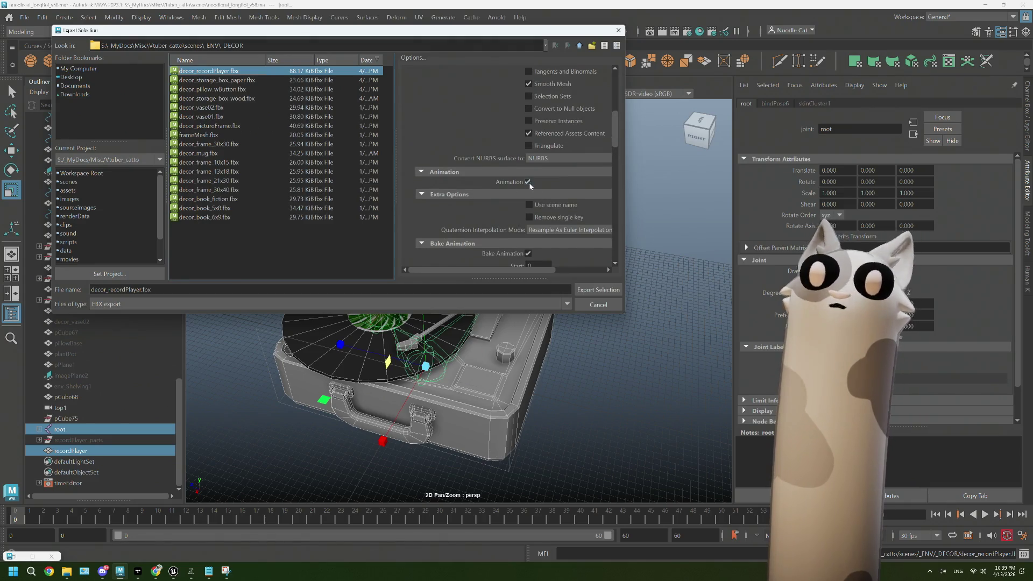
pyautogui.click(597, 289)
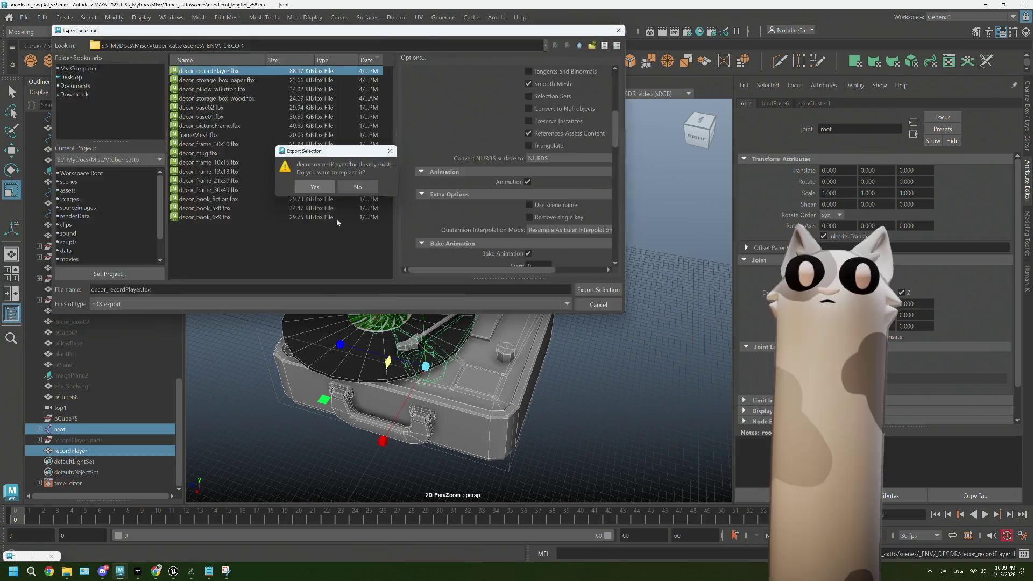
pyautogui.press('Return')
# Return to the Unreal Editor with the _DECOR folder window in front
pyautogui.moveTo(174, 570)
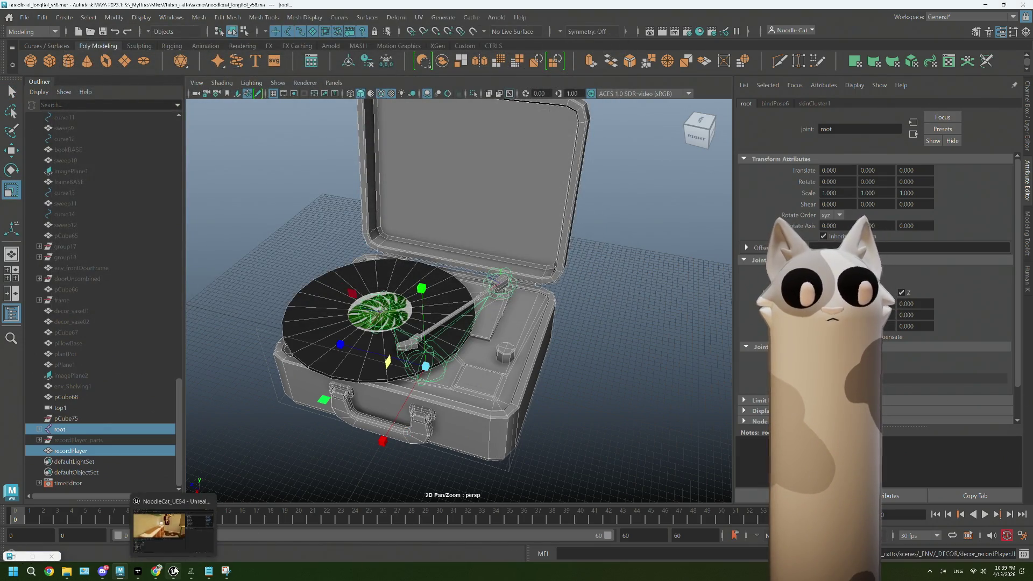
pyautogui.click(199, 542)
pyautogui.moveTo(65, 575)
pyautogui.click(66, 530)
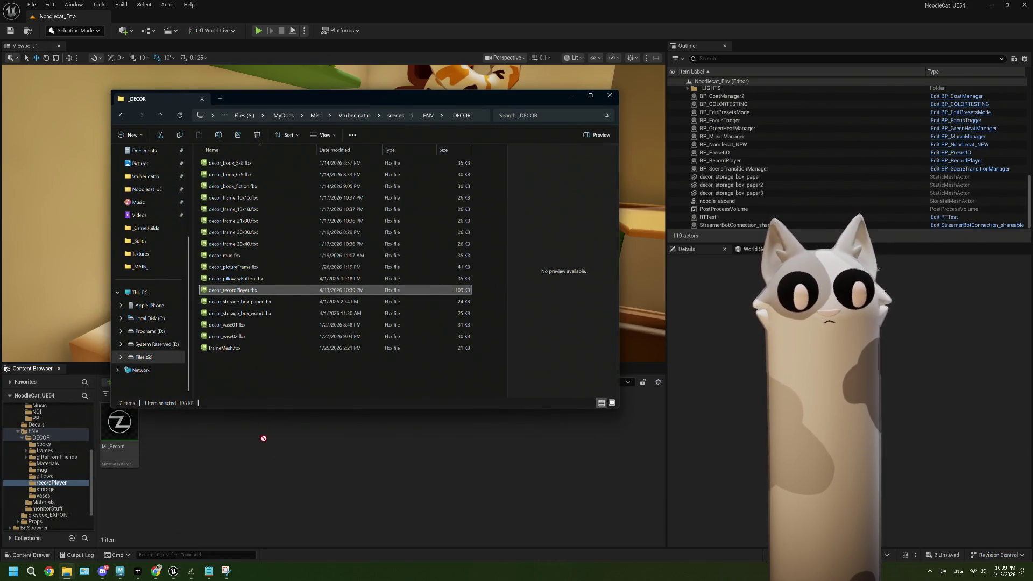
# Import the record player, preview its decor_recordPlayer animation, and save everything
pyautogui.click(579, 97)
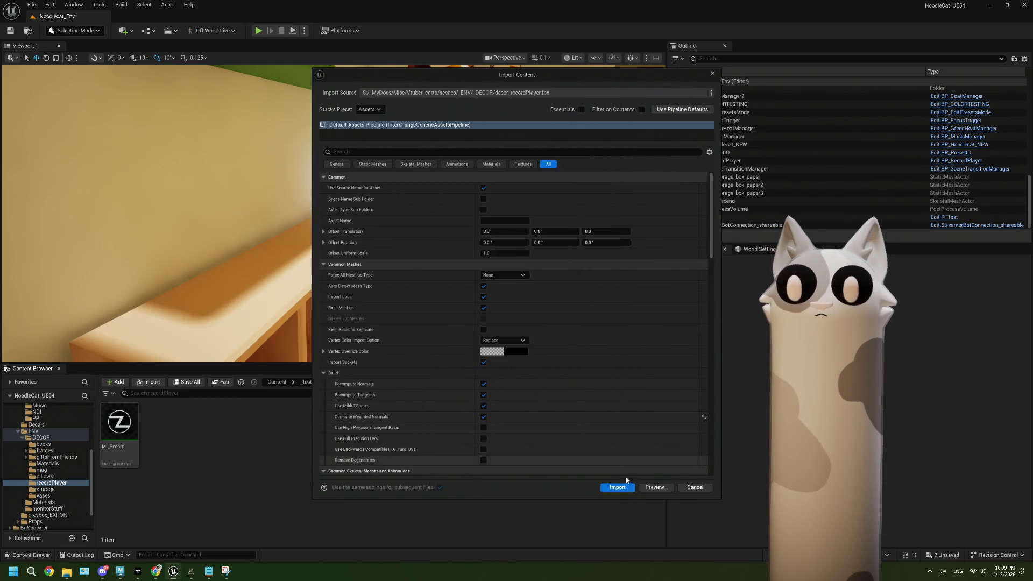
pyautogui.click(617, 487)
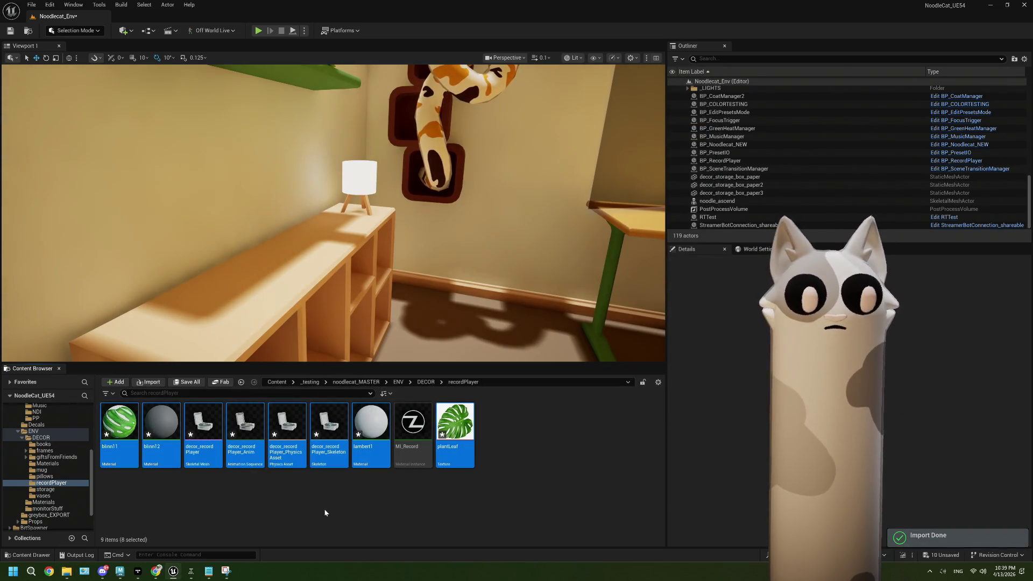
pyautogui.click(253, 433)
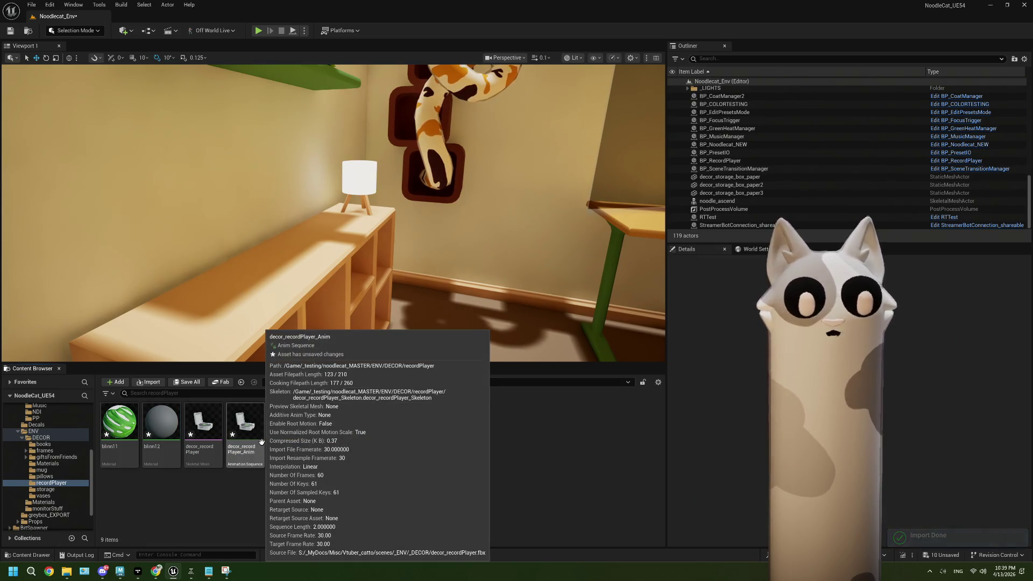
pyautogui.doubleClick(263, 445)
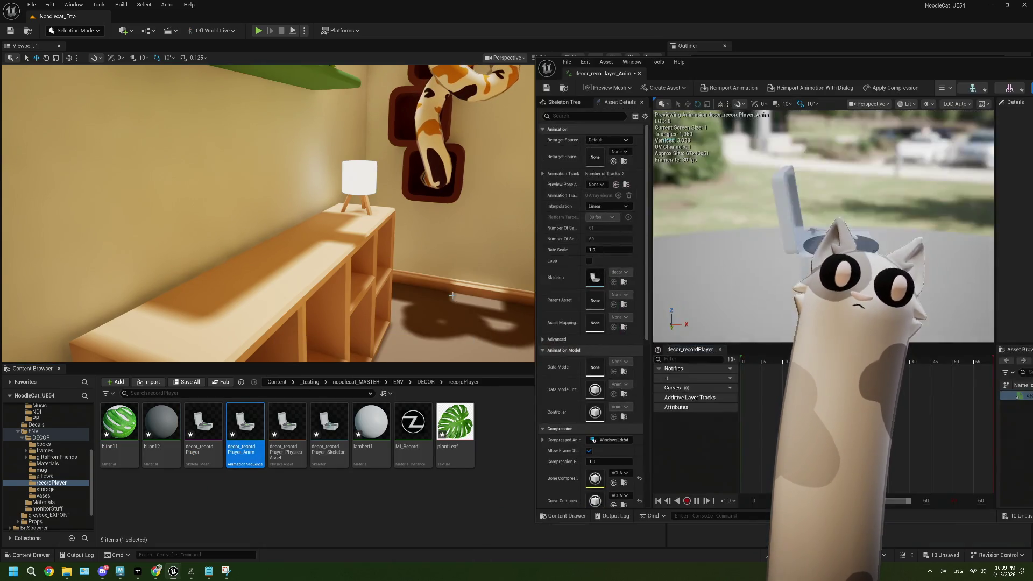
pyautogui.doubleClick(746, 71)
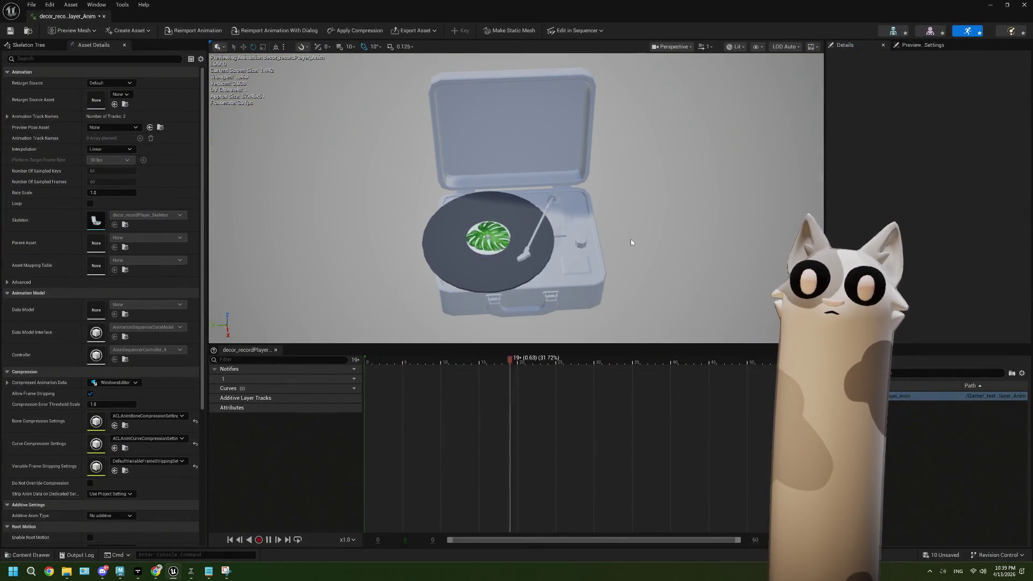
pyautogui.click(1019, 9)
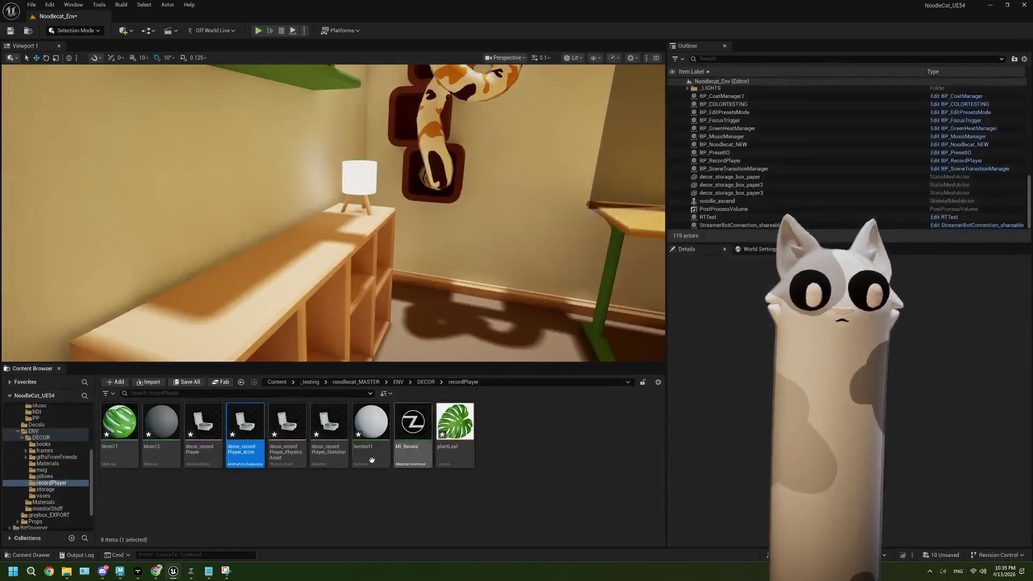
pyautogui.hotkey('ctrl', 's')
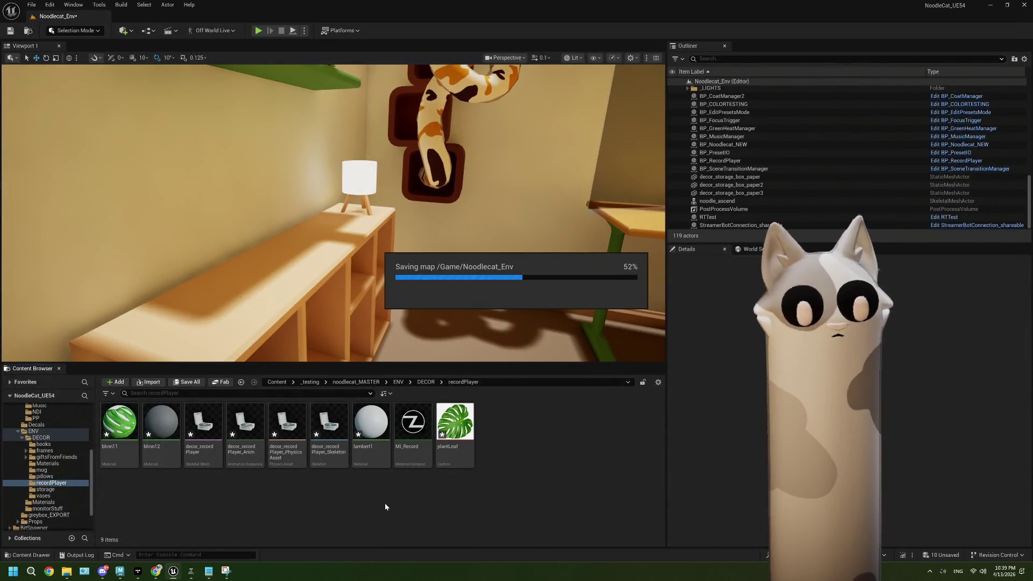
# Force-delete the leftover lambert1, plantLeaf, blinn12 and blinn11 assets
pyautogui.click(379, 441)
pyautogui.press('Delete')
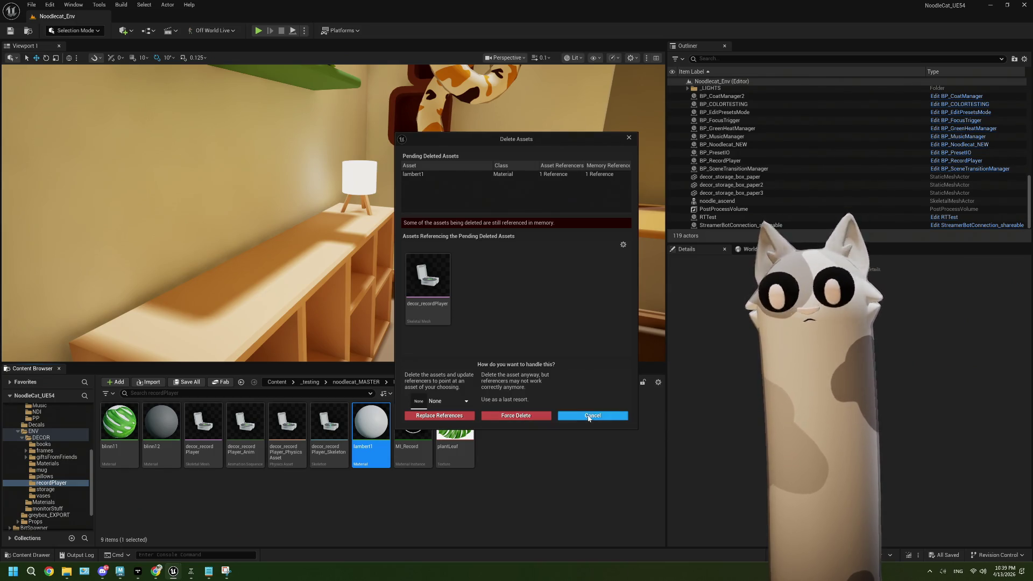
pyautogui.click(592, 415)
pyautogui.click(460, 438)
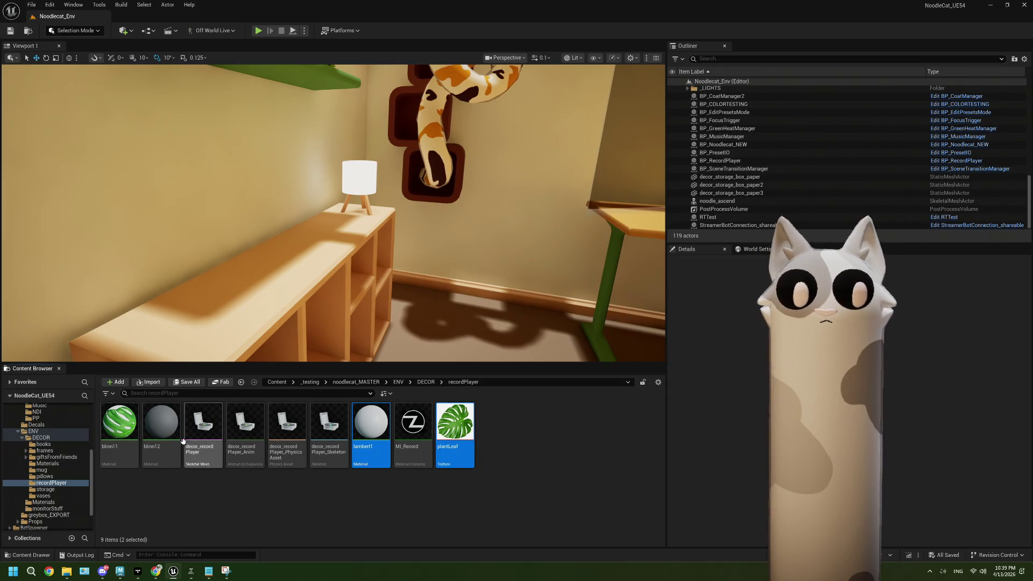
pyautogui.click(161, 427)
pyautogui.click(120, 437)
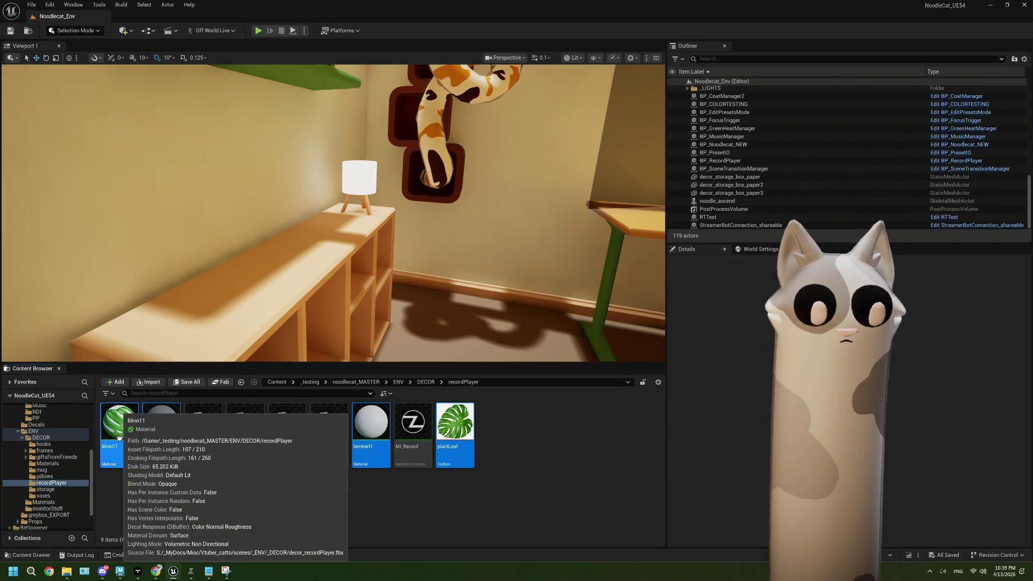
pyautogui.press('Delete')
pyautogui.click(512, 416)
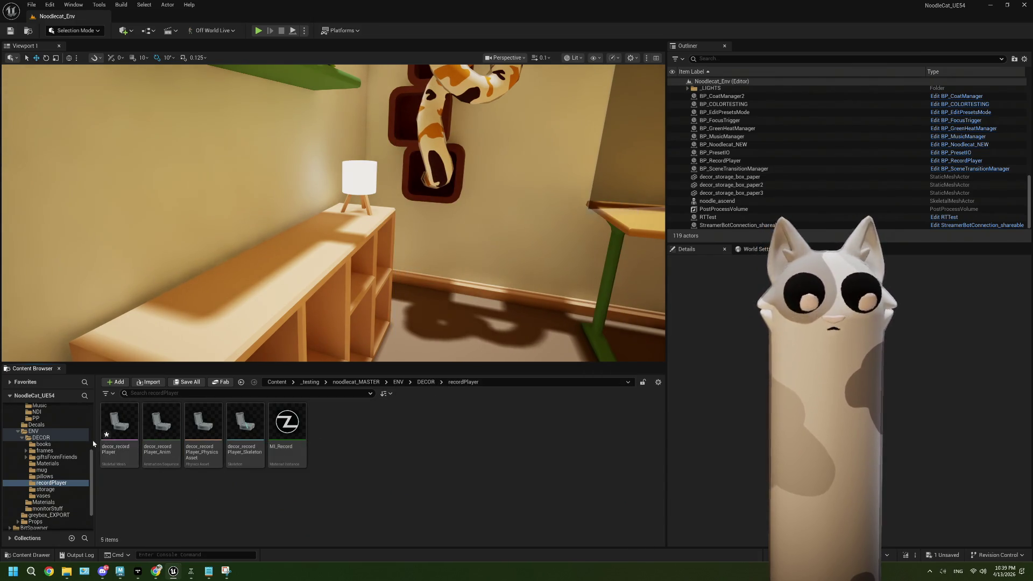
pyautogui.doubleClick(120, 425)
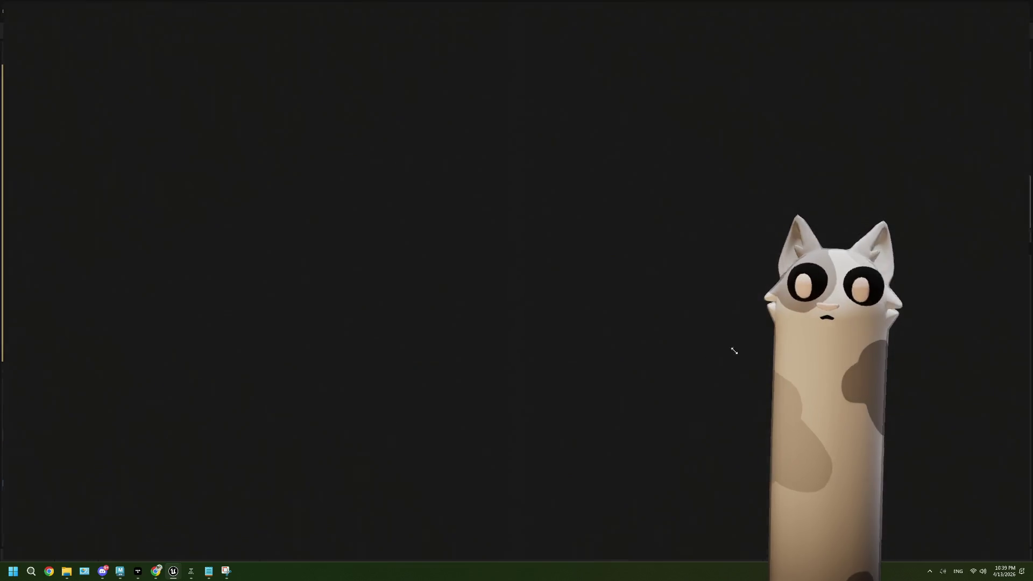
# Drag MI_Record onto decor_recordPlayer's Element 2 record-disc slot, save, and close the mesh editor
pyautogui.moveTo(538, 366); pyautogui.dragTo(603, 301)
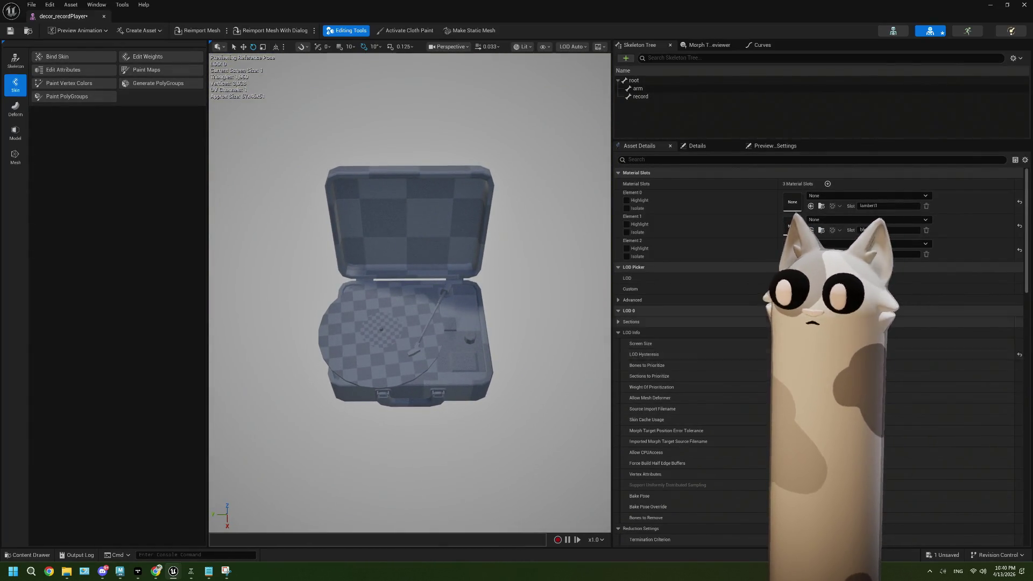
pyautogui.moveTo(710, 24); pyautogui.dragTo(738, 44)
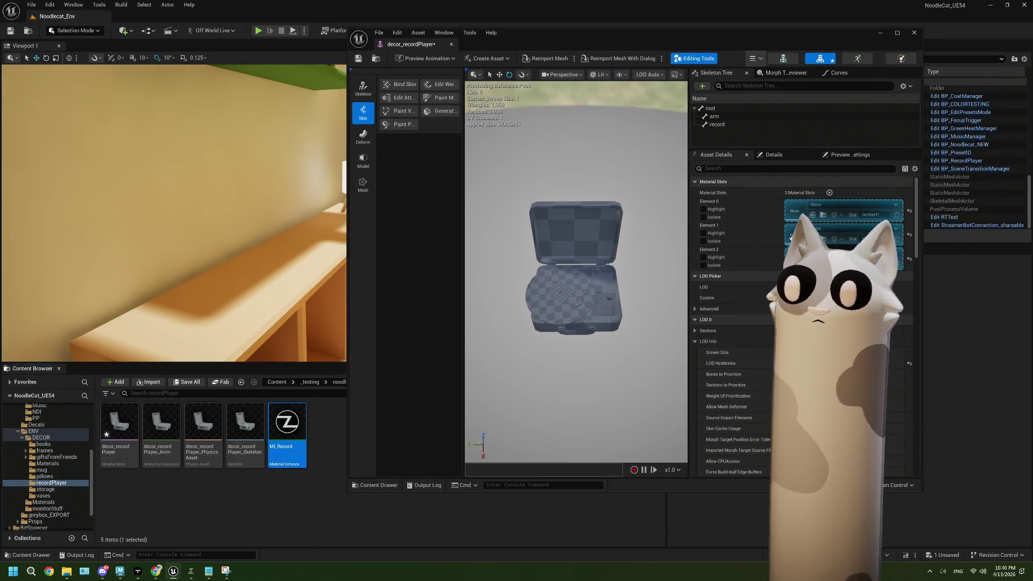
pyautogui.moveTo(791, 236); pyautogui.dragTo(792, 234)
pyautogui.hotkey('ctrl', 'z')
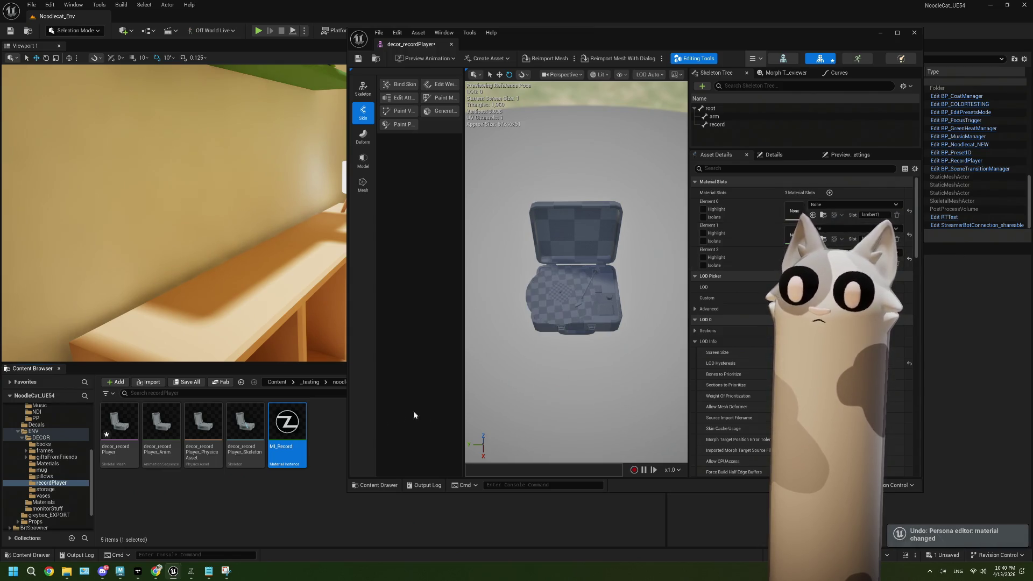
pyautogui.moveTo(293, 427); pyautogui.dragTo(790, 237)
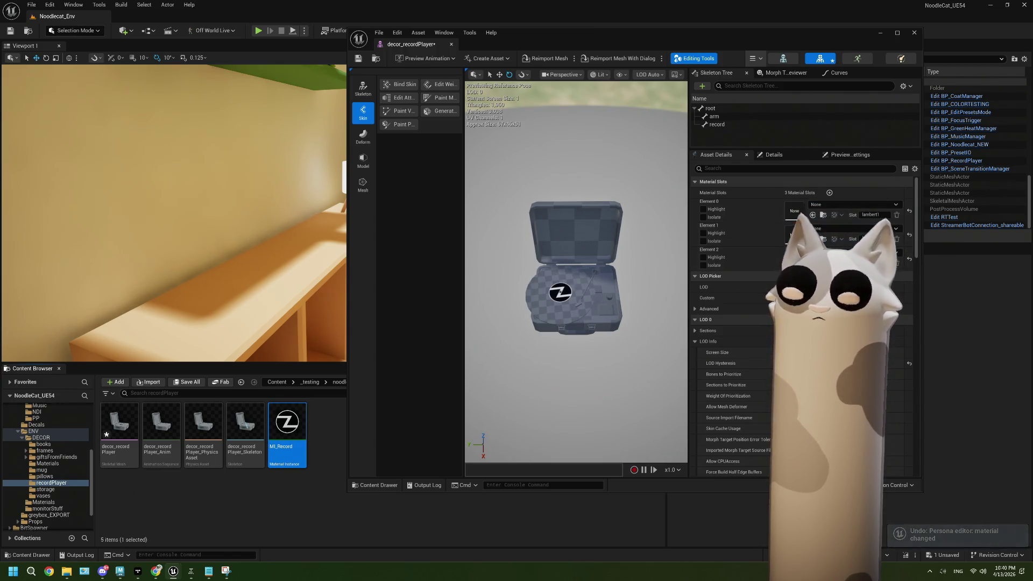
pyautogui.click(785, 73)
pyautogui.moveTo(836, 73); pyautogui.dragTo(845, 76)
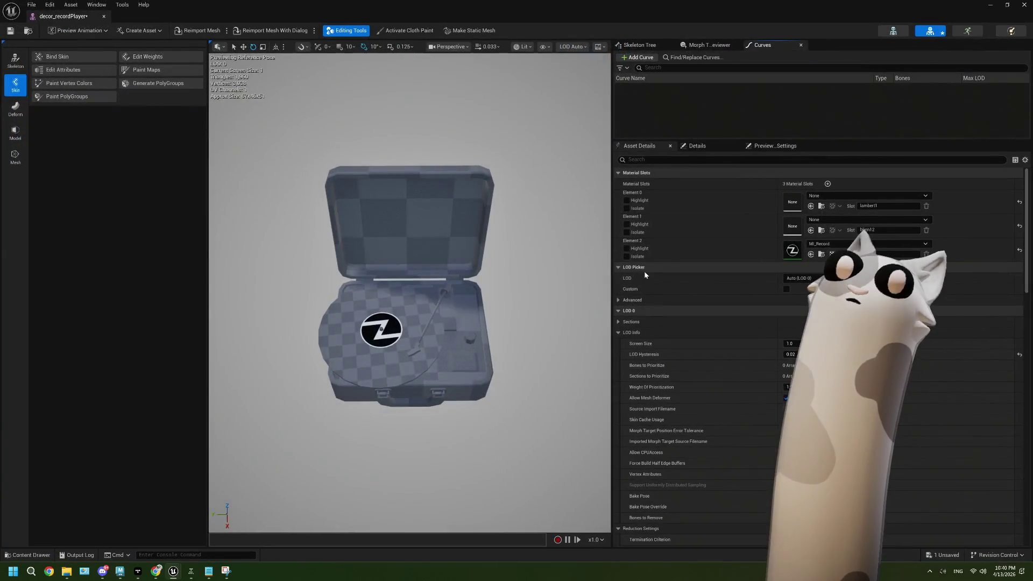
pyautogui.hotkey('ctrl', 's')
pyautogui.click(1024, 5)
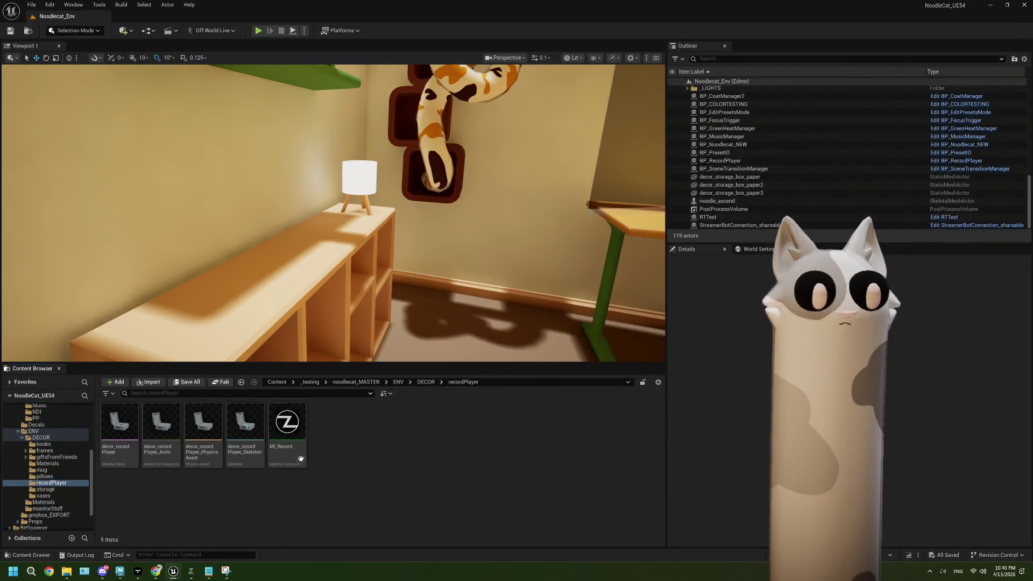
# Set BP_RecordPlayer's component to mesh decor_recordPlayer and animation decor_recordPlayer_Anim, then compile
pyautogui.click(425, 381)
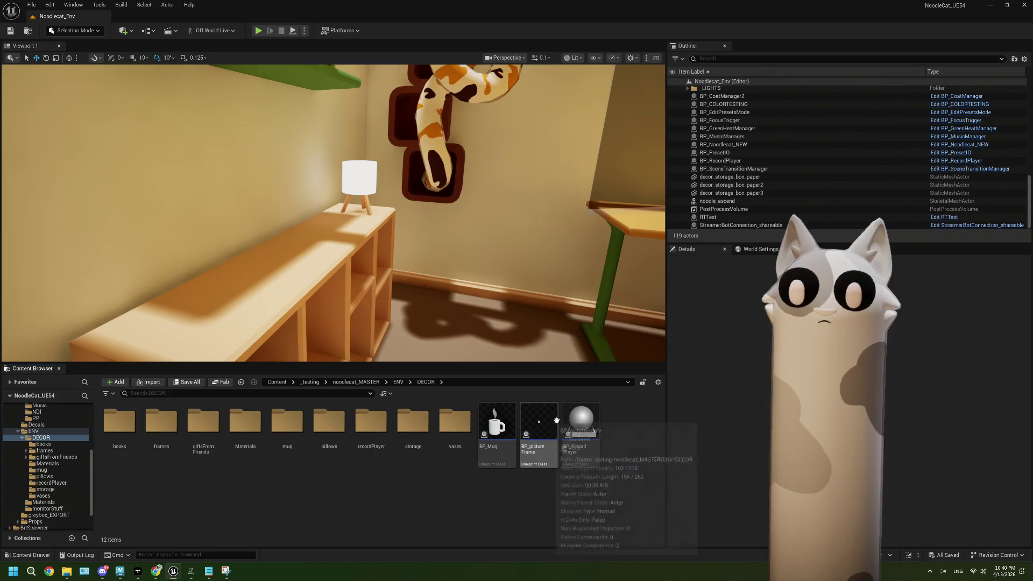
pyautogui.click(578, 421)
pyautogui.doubleClick(578, 422)
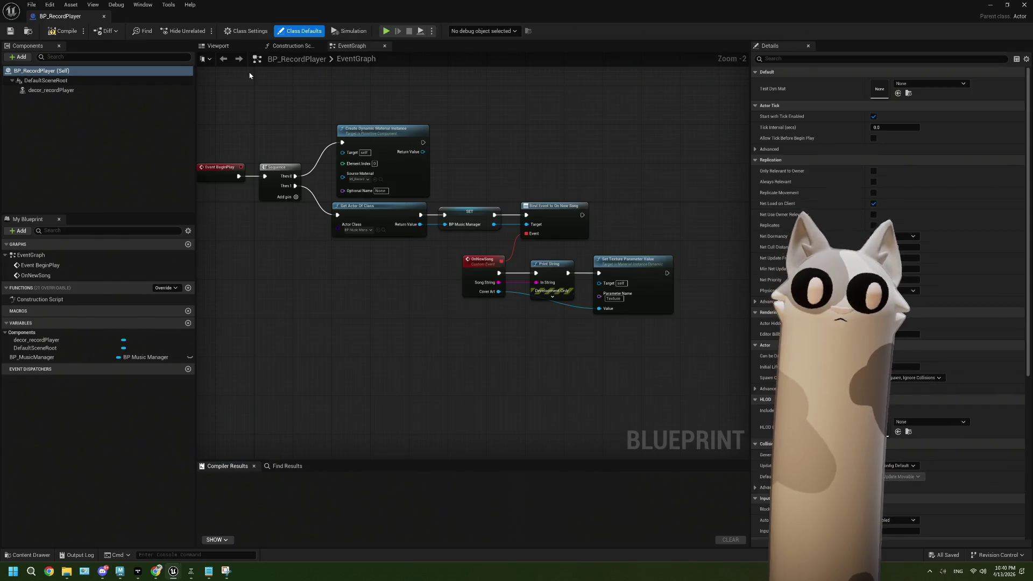
pyautogui.click(73, 92)
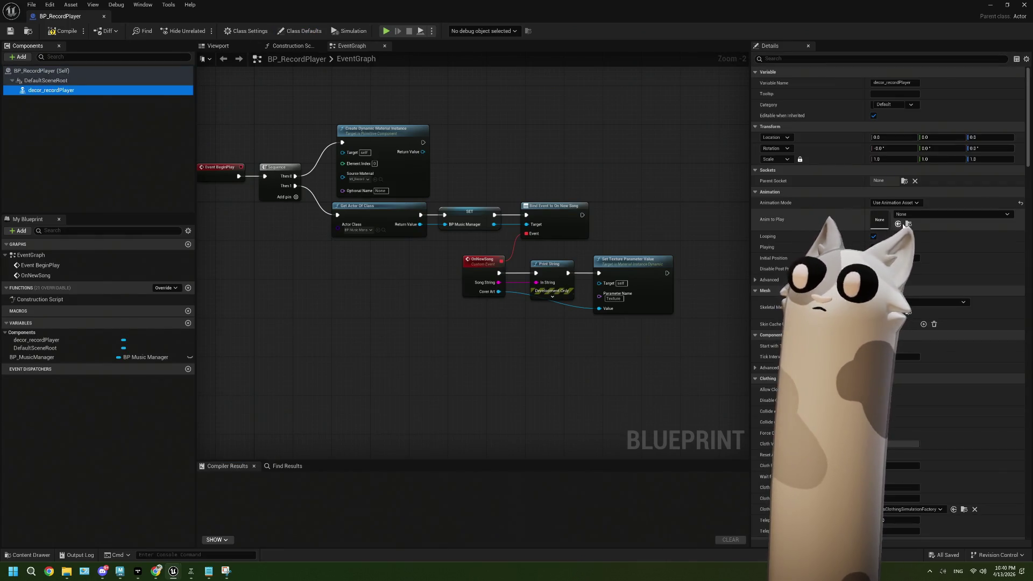
pyautogui.click(910, 215)
pyautogui.press('Escape')
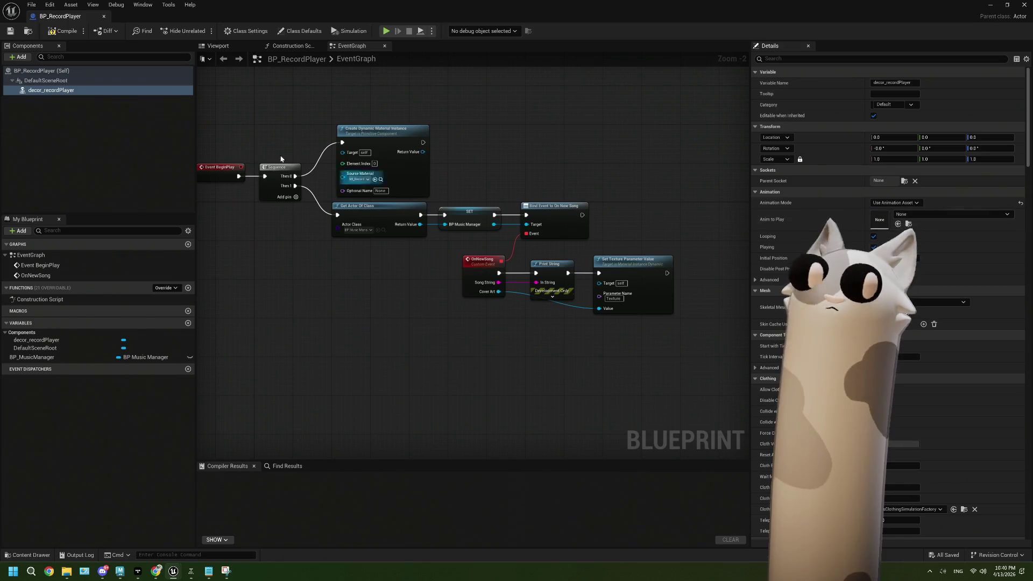
pyautogui.click(922, 304)
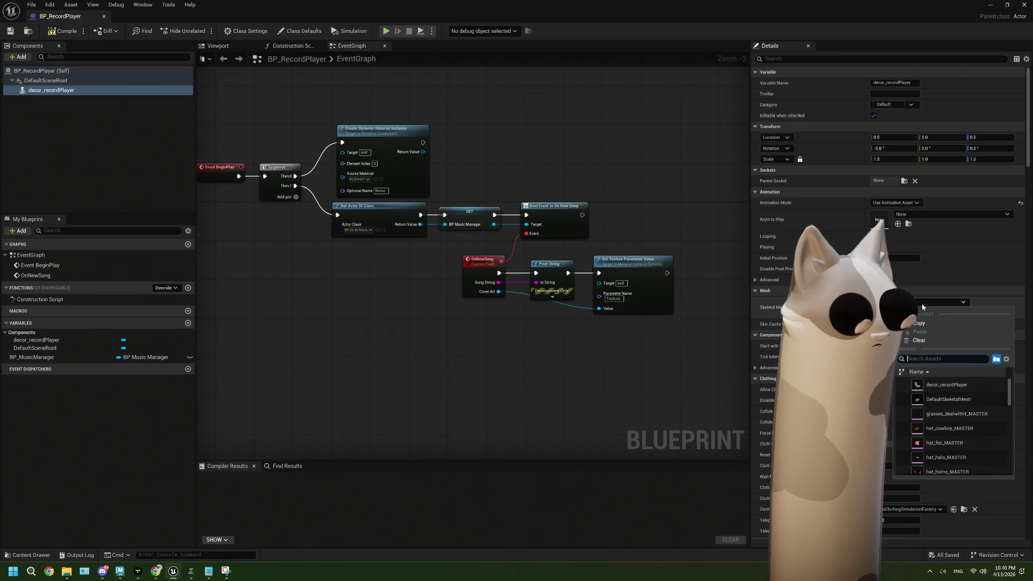
pyautogui.write('rec')
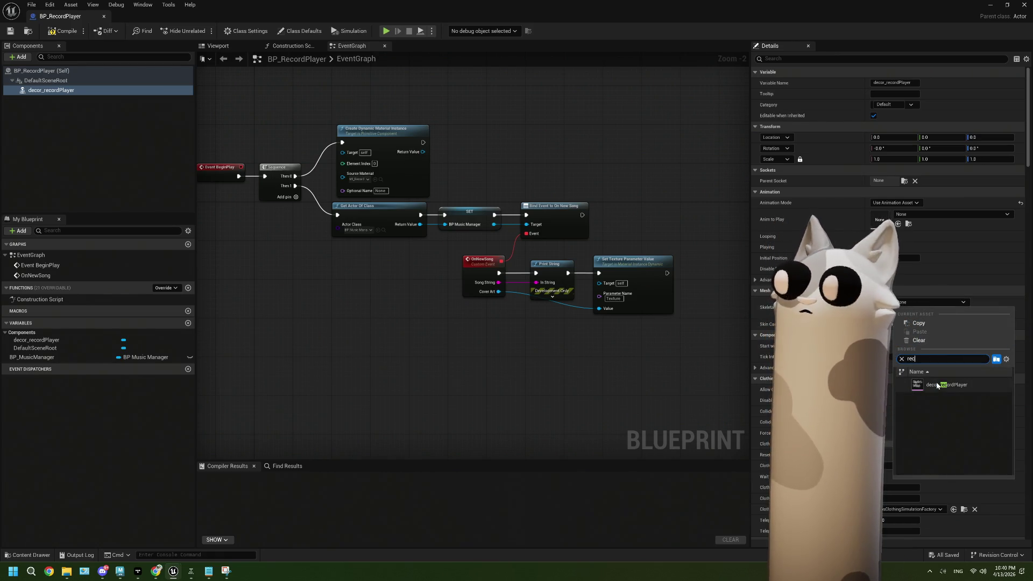
pyautogui.click(946, 384)
pyautogui.click(952, 214)
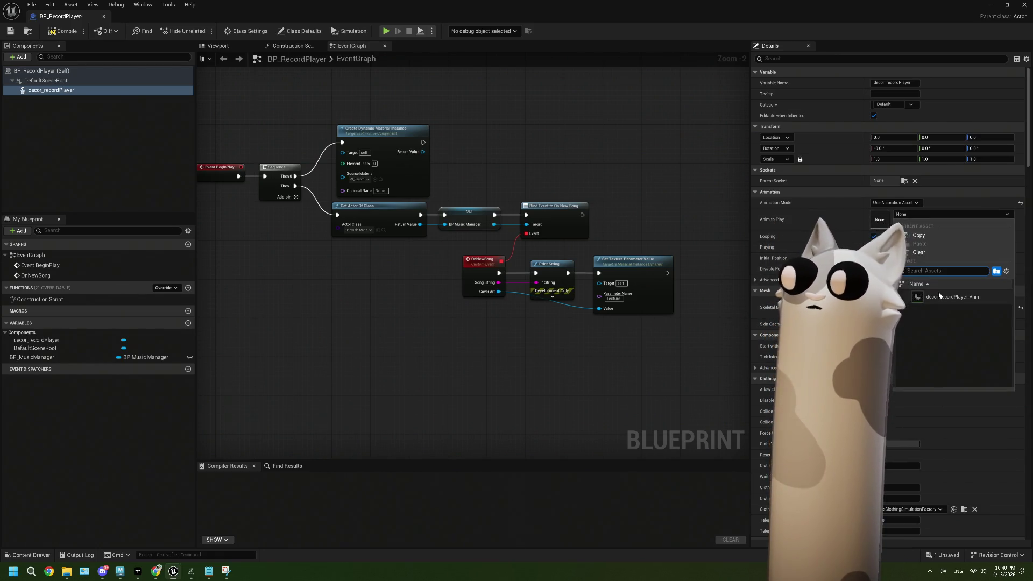
pyautogui.click(936, 276)
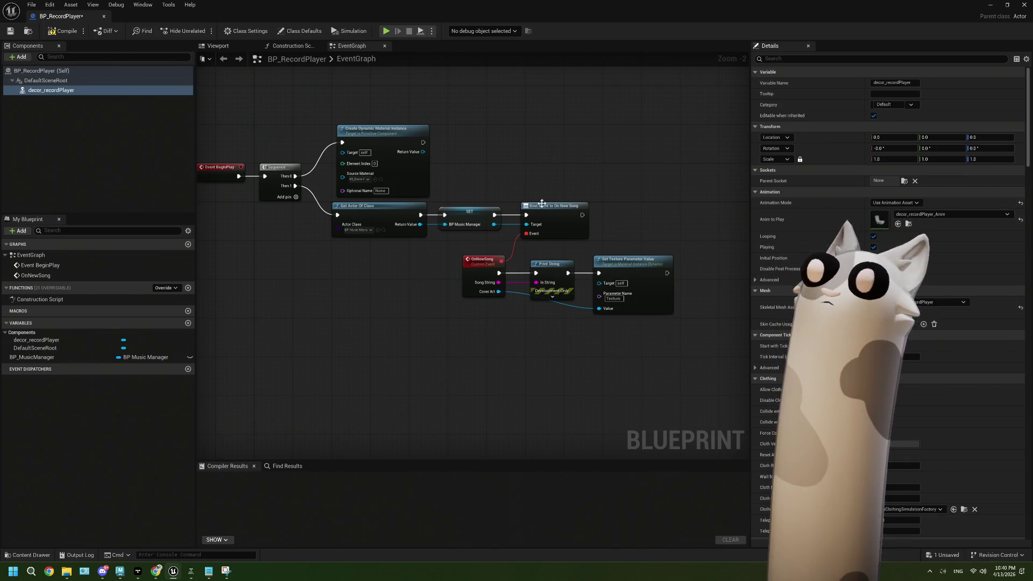
pyautogui.click(54, 33)
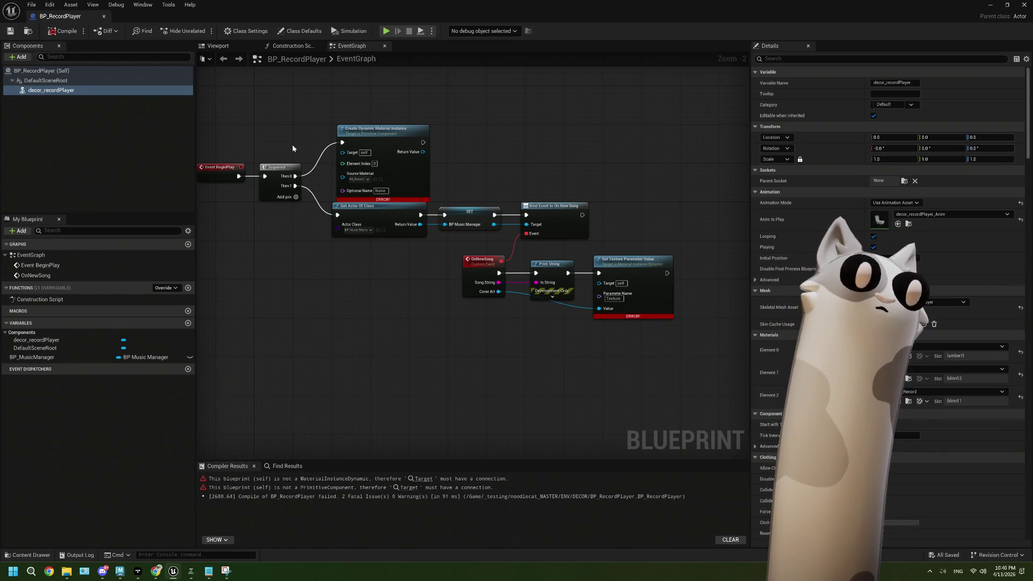
# Wire the record player component into the dynamic material's Target and promote Return Value to a variable
pyautogui.moveTo(357, 251); pyautogui.dragTo(438, 287)
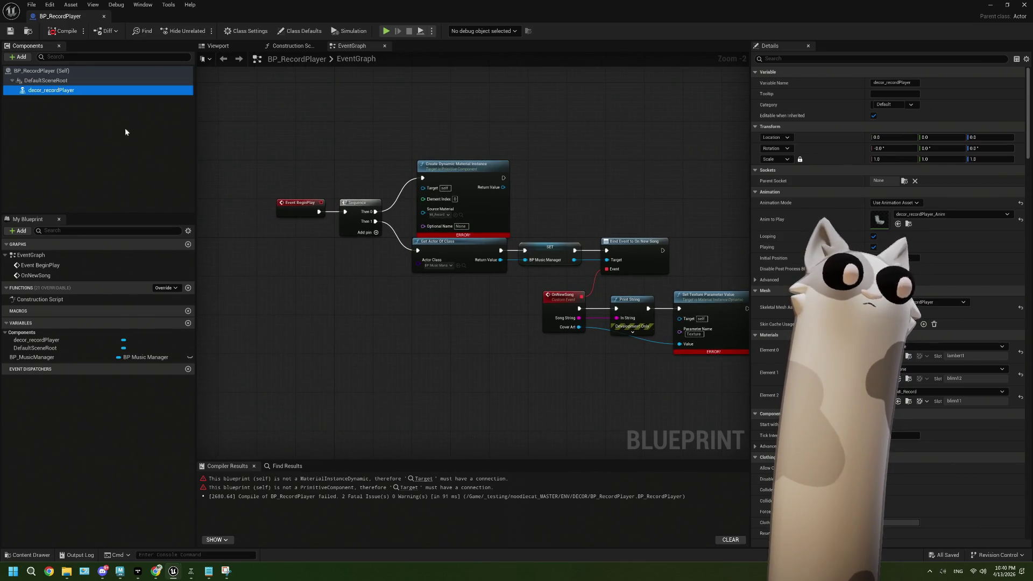
pyautogui.moveTo(51, 89); pyautogui.dragTo(226, 129)
pyautogui.moveTo(245, 14); pyautogui.dragTo(589, 219)
pyautogui.click(502, 295)
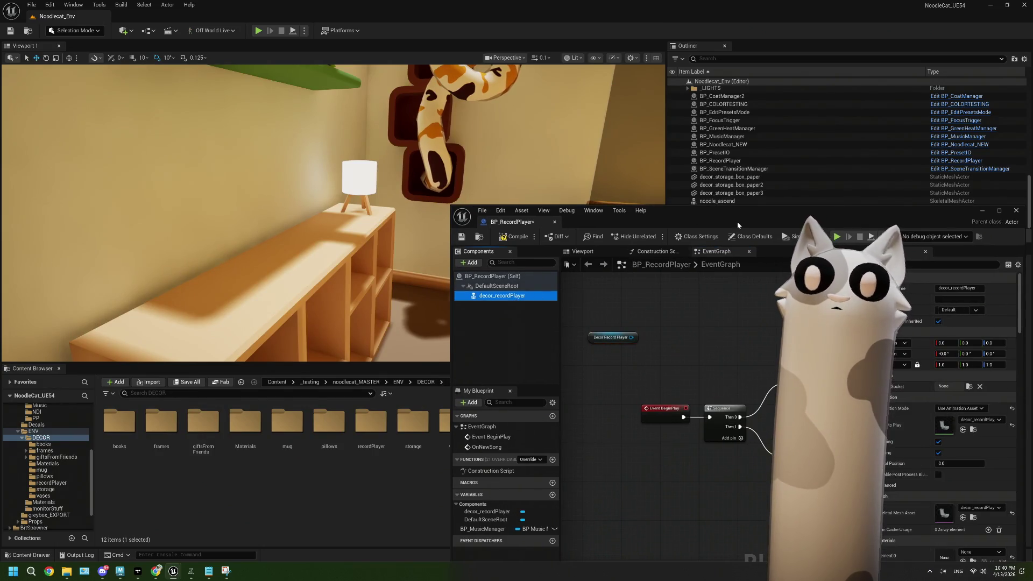
pyautogui.doubleClick(699, 210)
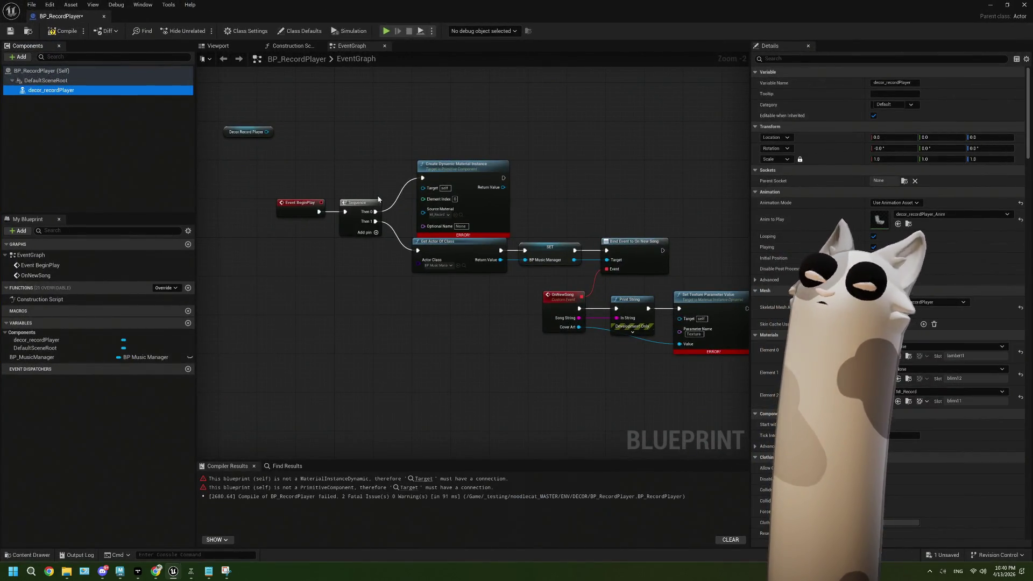
pyautogui.moveTo(268, 132); pyautogui.dragTo(422, 188)
pyautogui.moveTo(269, 138); pyautogui.dragTo(351, 167)
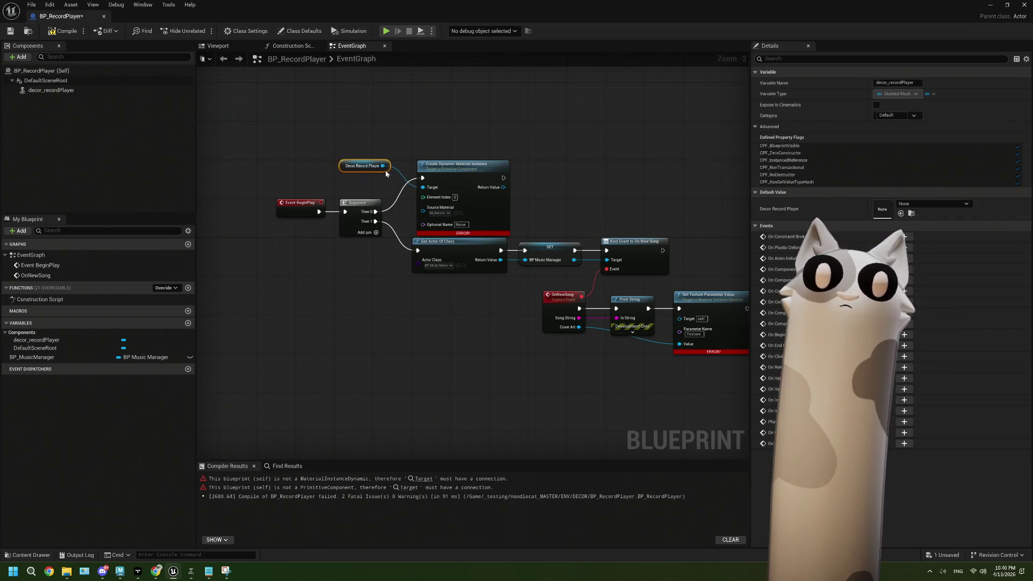
pyautogui.click(525, 221)
pyautogui.scroll(3)
pyautogui.moveTo(490, 174); pyautogui.dragTo(525, 177)
pyautogui.click(575, 209)
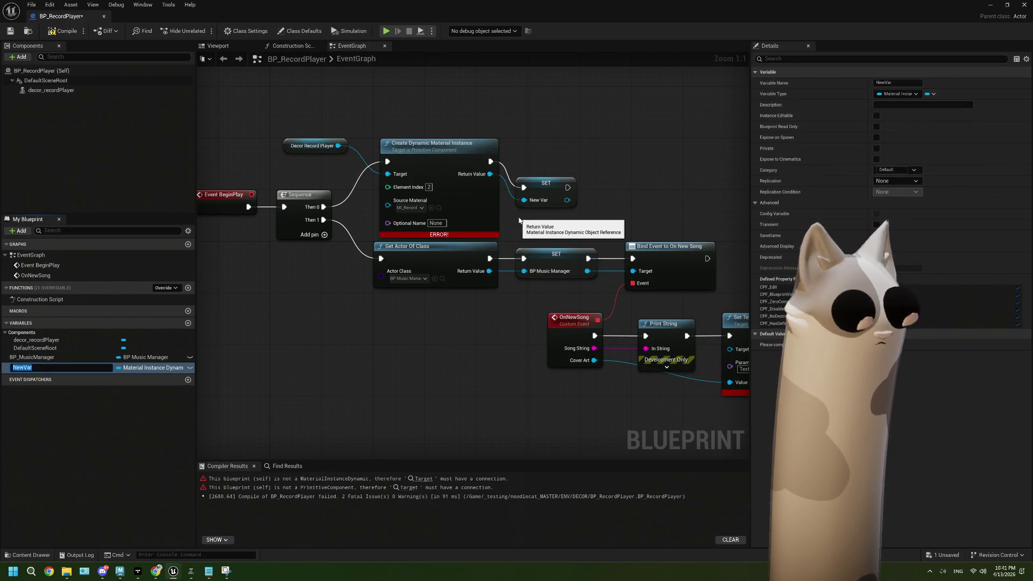
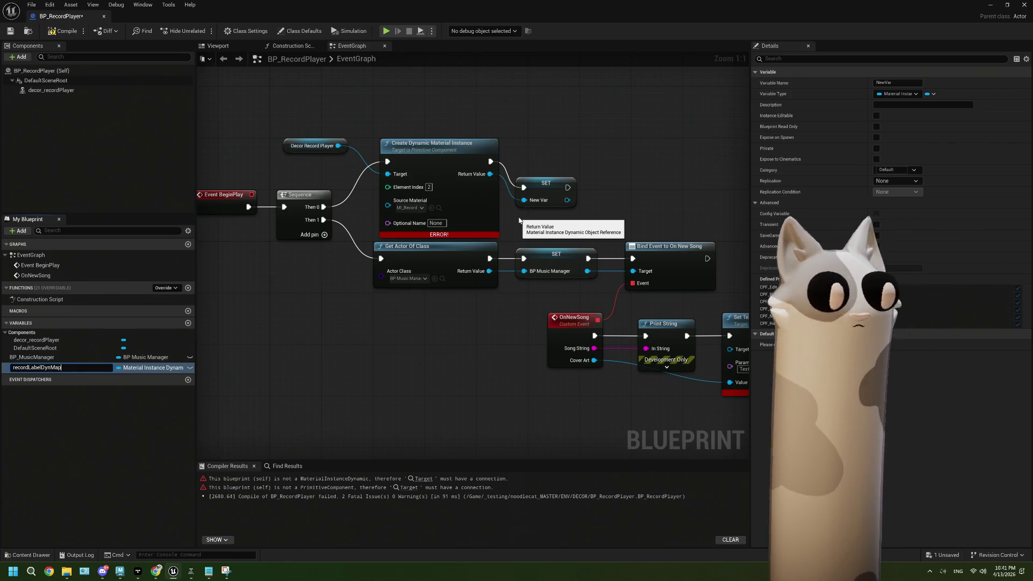
# Name the variable recordLabelDynMat and wire a getter of it into Set Texture Parameter Value's Target
pyautogui.press('Return')
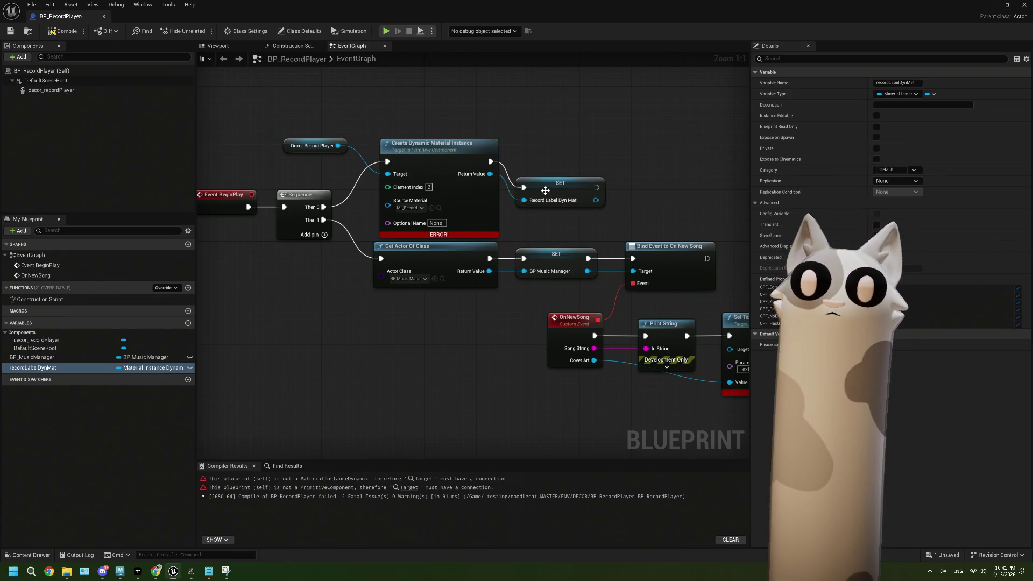
pyautogui.moveTo(544, 191); pyautogui.dragTo(542, 167)
pyautogui.moveTo(610, 338); pyautogui.dragTo(515, 324)
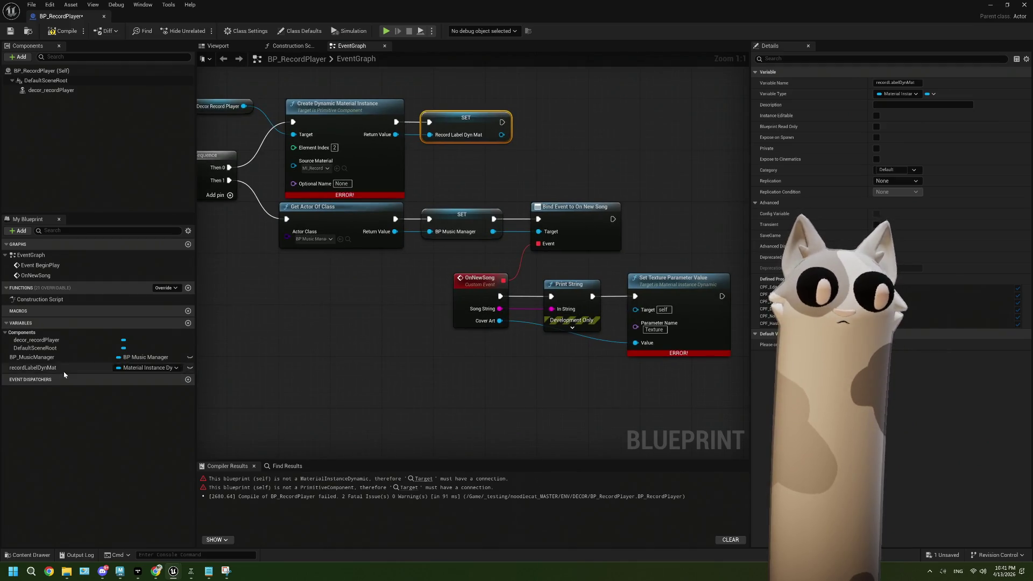
pyautogui.click(64, 370)
pyautogui.moveTo(483, 361); pyautogui.dragTo(486, 354)
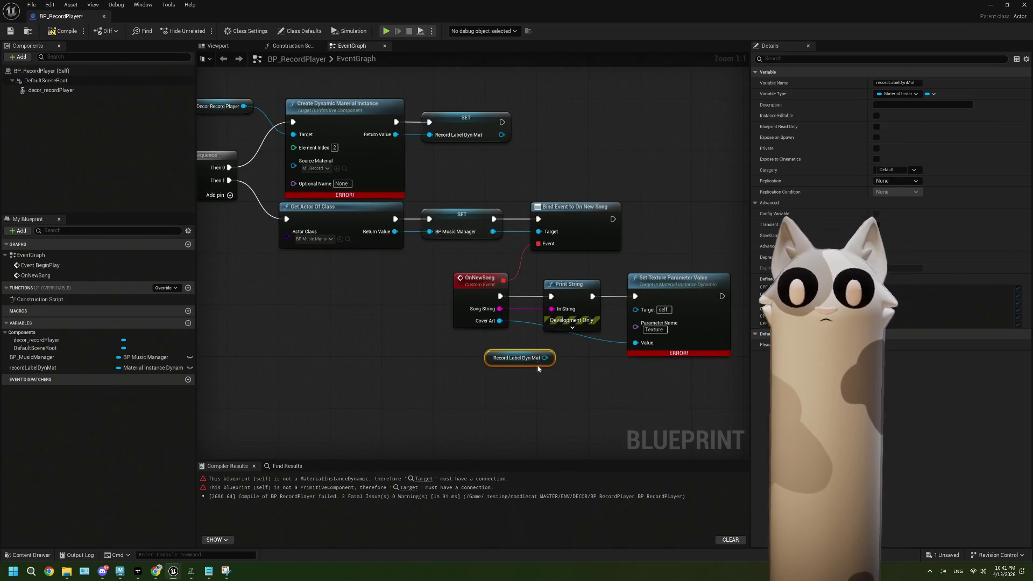
pyautogui.moveTo(621, 341); pyautogui.dragTo(648, 315)
# Compile BP_RecordPlayer and switch to its Viewport preview
pyautogui.click(52, 31)
pyautogui.scroll(-3)
pyautogui.moveTo(346, 302); pyautogui.dragTo(448, 319)
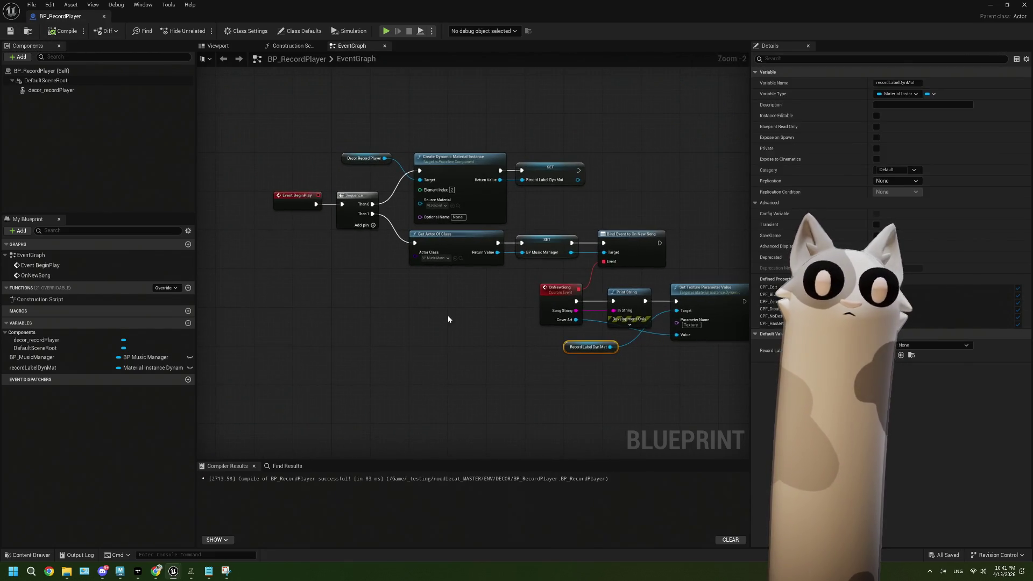
pyautogui.click(239, 47)
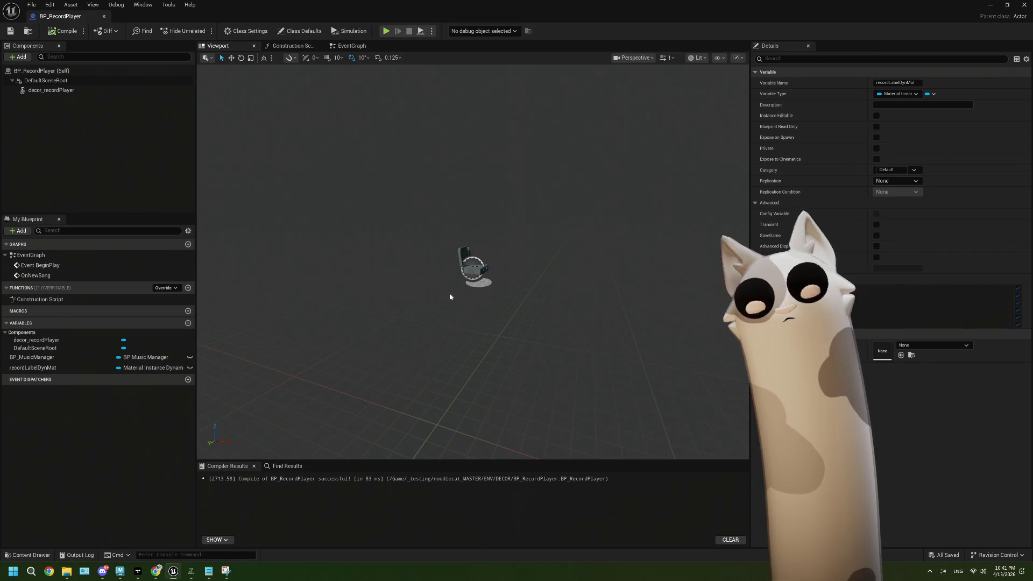
# Orbit the record player preview, then minimize the blueprint editor to return to Noodlecat_Env
pyautogui.moveTo(479, 280); pyautogui.dragTo(508, 285)
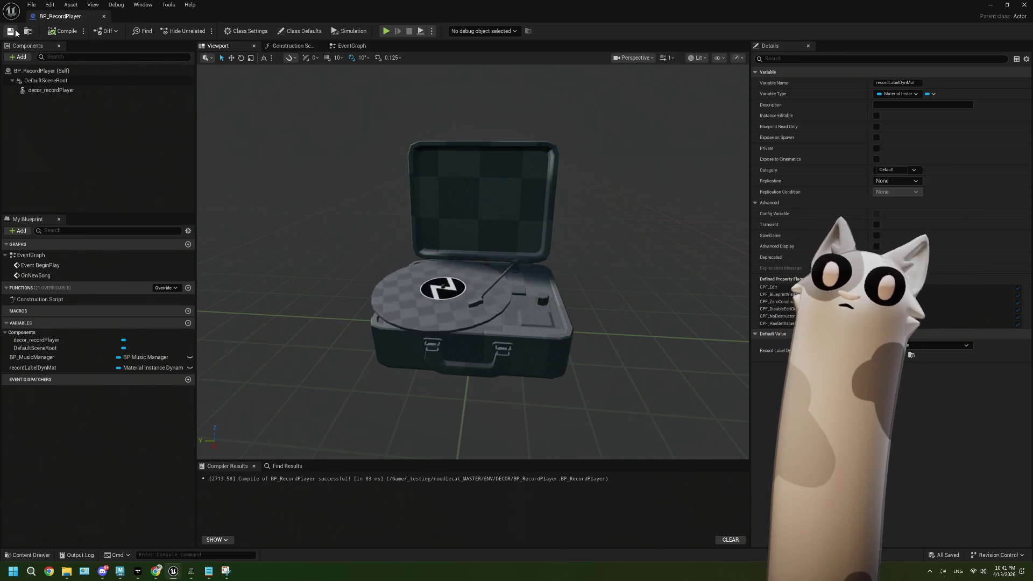
pyautogui.click(990, 5)
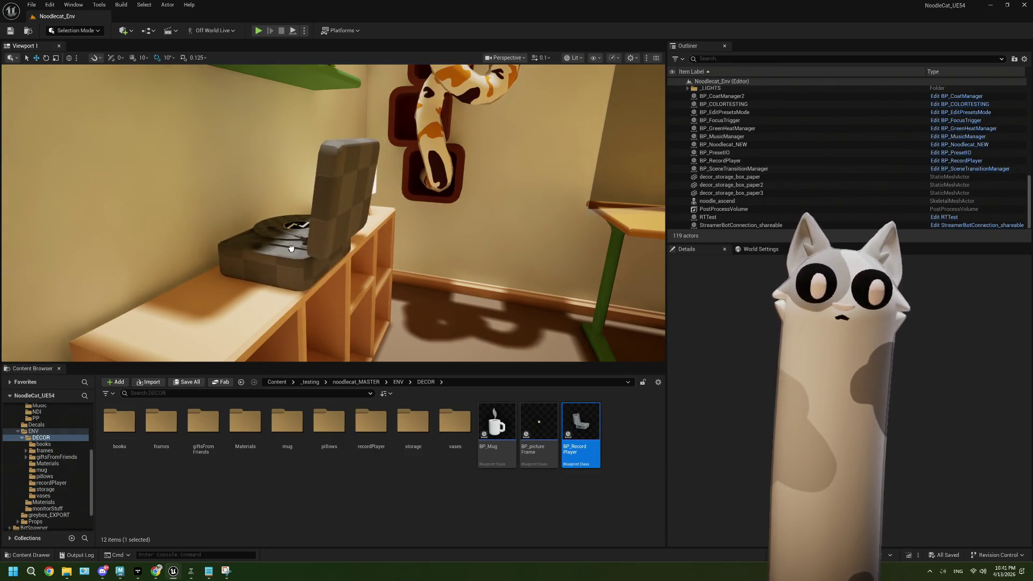
# Drop a new BP_RecordPlayer into the level and position it on the wooden shelf
pyautogui.moveTo(291, 249); pyautogui.dragTo(321, 269)
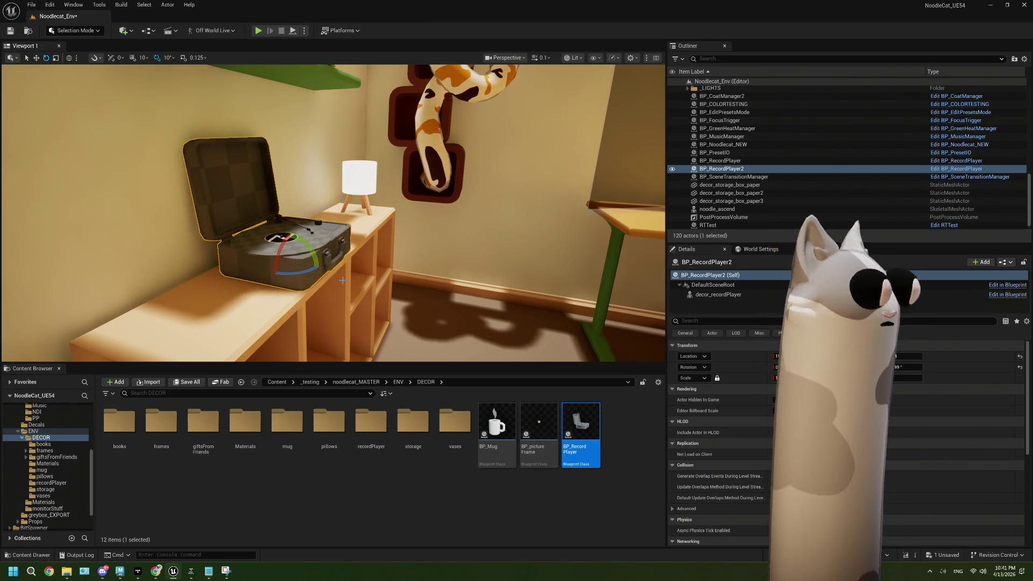
pyautogui.moveTo(422, 272); pyautogui.dragTo(418, 272)
pyautogui.press('w')
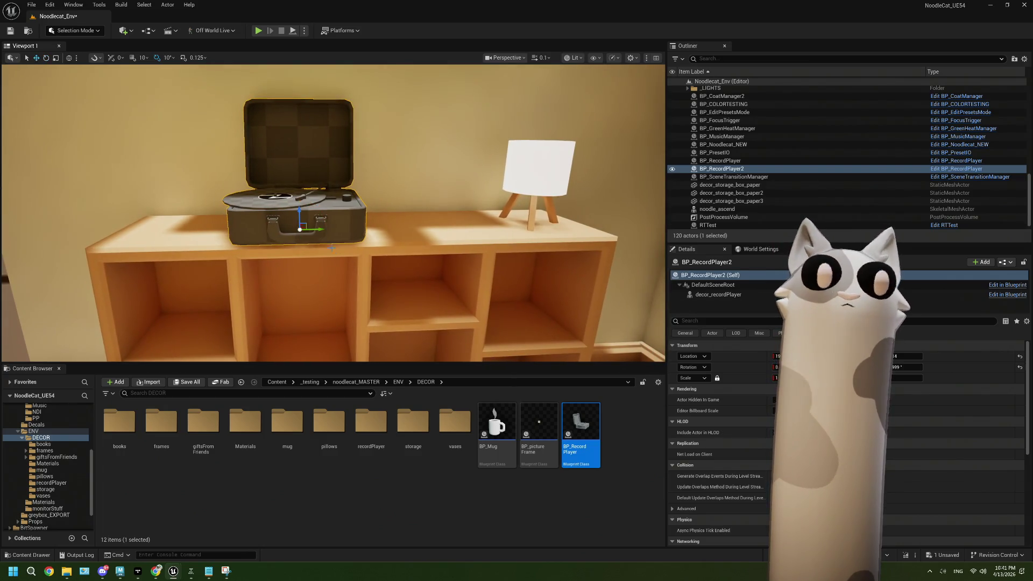
pyautogui.moveTo(371, 248); pyautogui.dragTo(371, 249)
pyautogui.moveTo(290, 275); pyautogui.dragTo(287, 275)
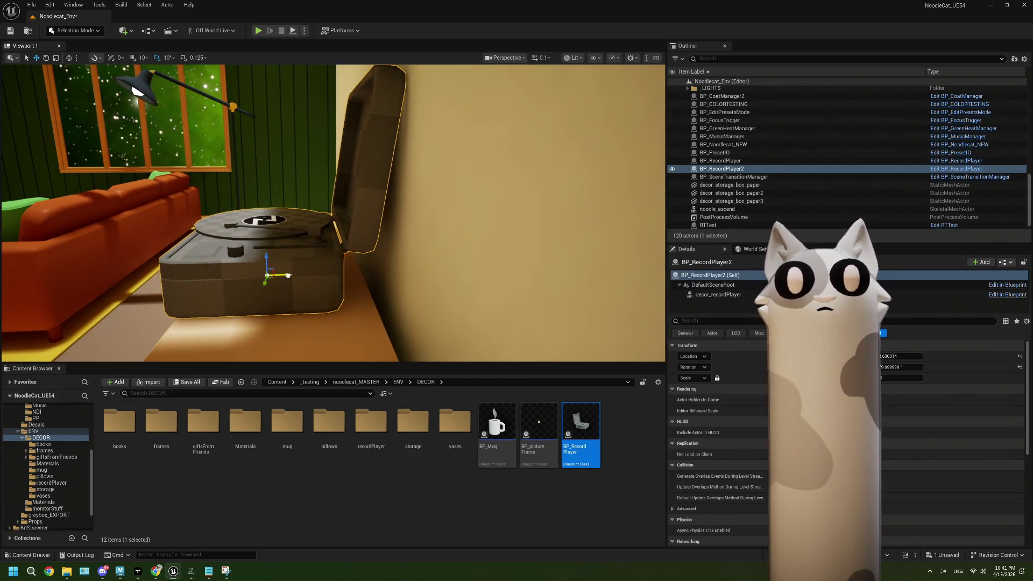
pyautogui.moveTo(271, 305); pyautogui.dragTo(254, 278)
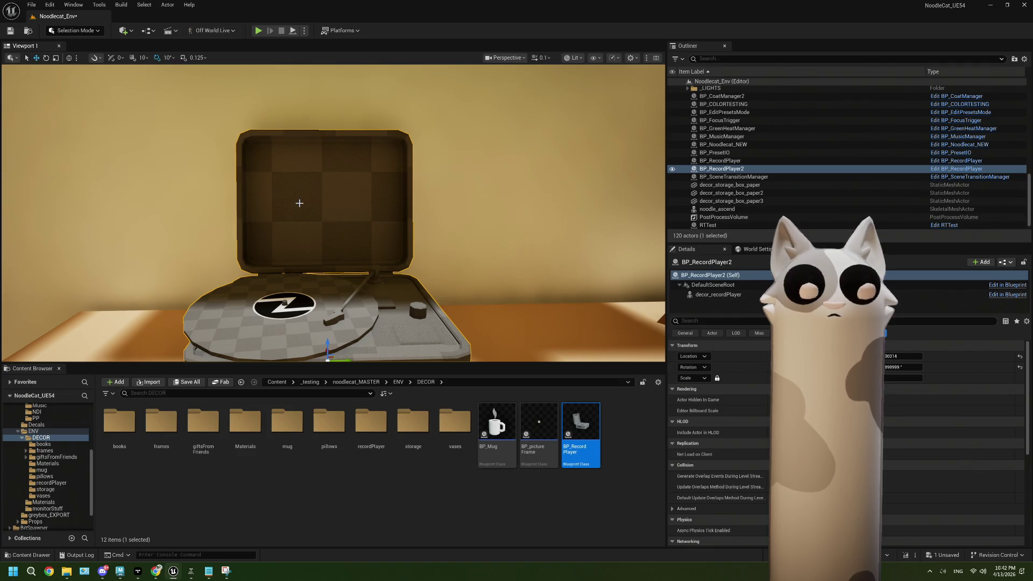
pyautogui.moveTo(300, 206); pyautogui.dragTo(349, 205)
# Delete the old record player and rename BP_RecordPlayer2 to BP_RecordPlayer
pyautogui.click(462, 258)
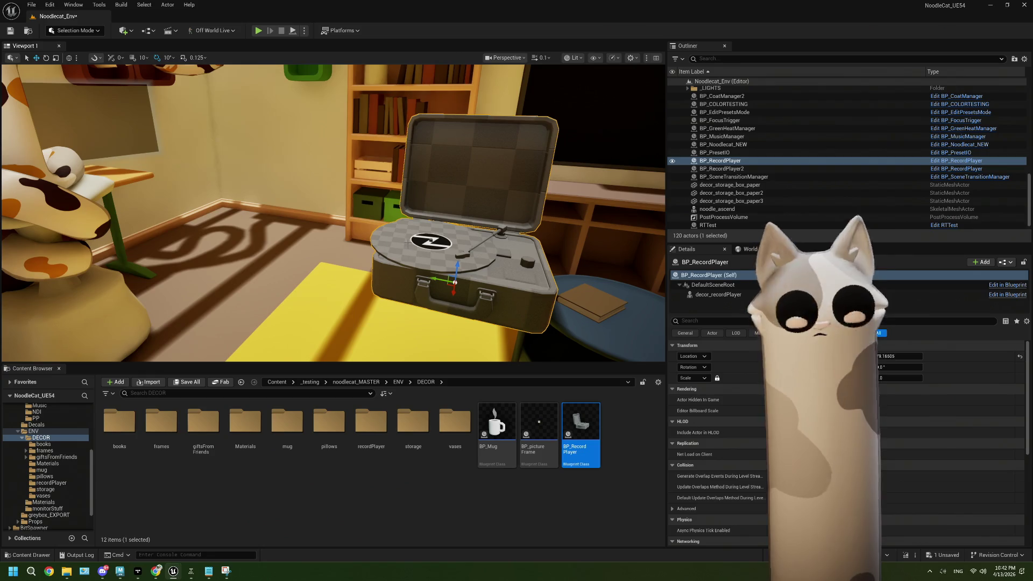
pyautogui.press('Delete')
pyautogui.click(758, 161)
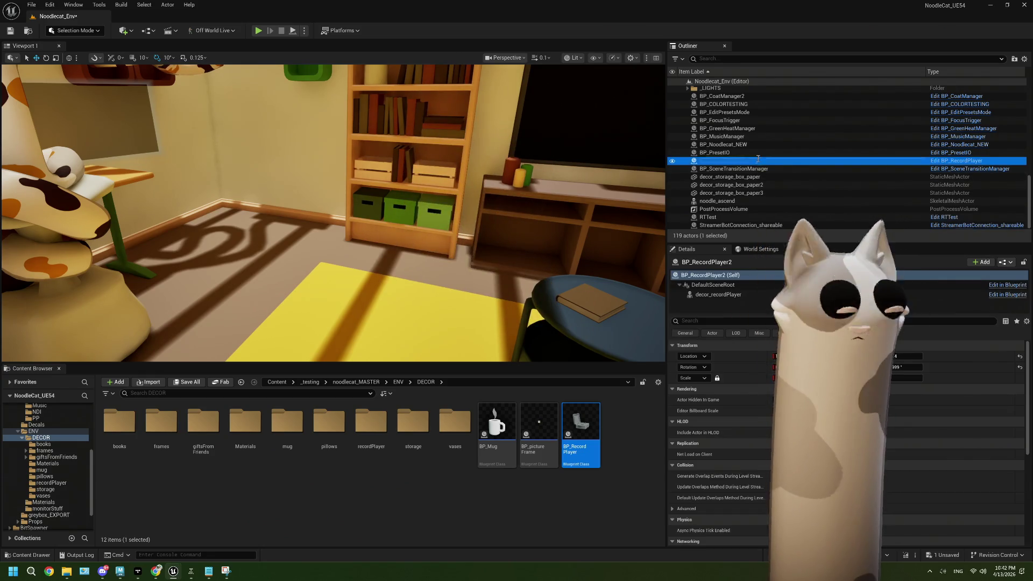
pyautogui.click(757, 160)
pyautogui.press('End')
pyautogui.press('BackSpace')
pyautogui.press('Return')
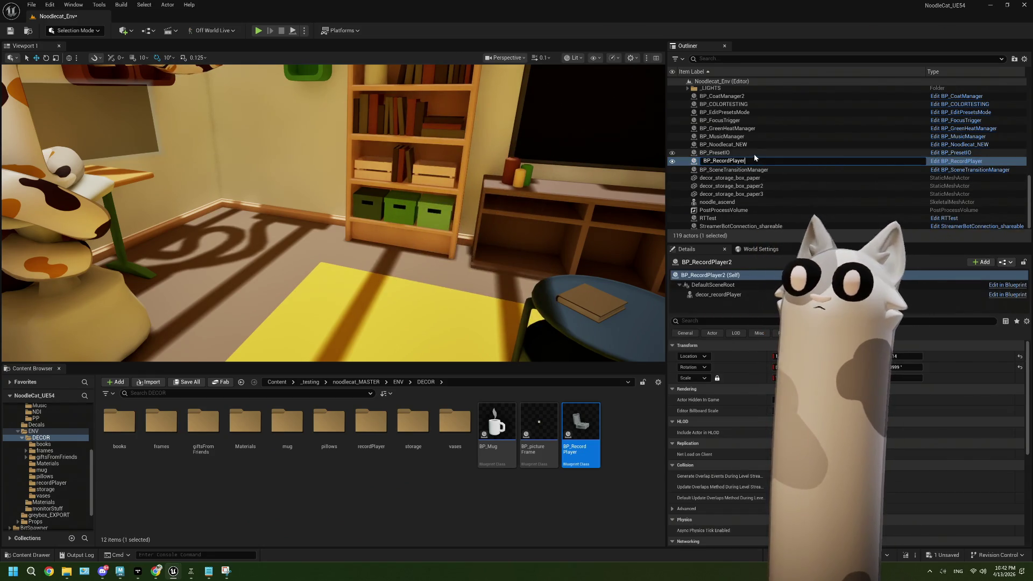
# Focus the view on the record player on the shelf and save the level
pyautogui.doubleClick(753, 152)
pyautogui.moveTo(333, 215); pyautogui.dragTo(296, 217)
pyautogui.moveTo(91, 77); pyautogui.dragTo(89, 44)
pyautogui.hotkey('ctrl', 's')
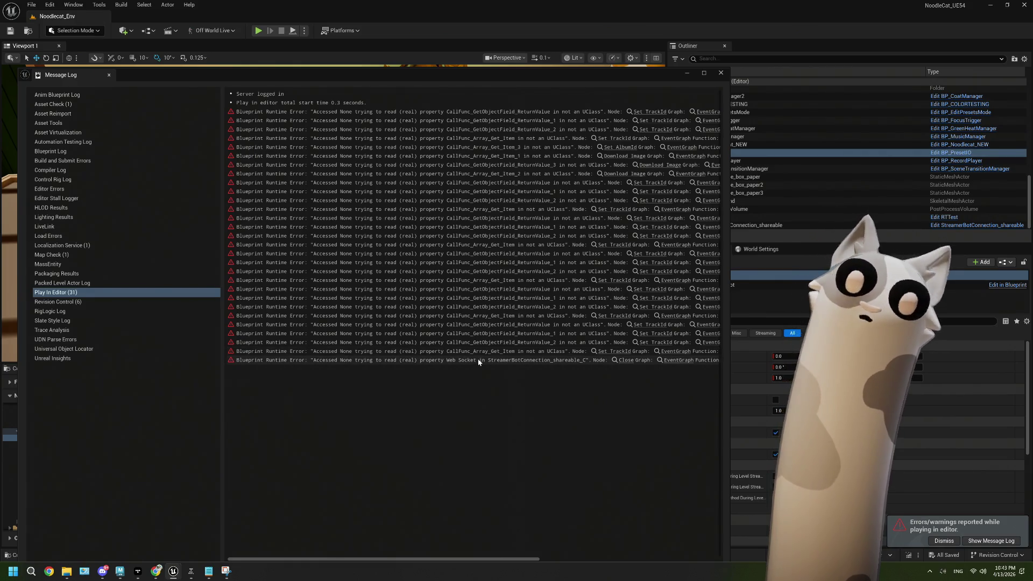
# Jump from the TrackId error to BP_MusicManager's Get Current Track from Search section
pyautogui.click(617, 354)
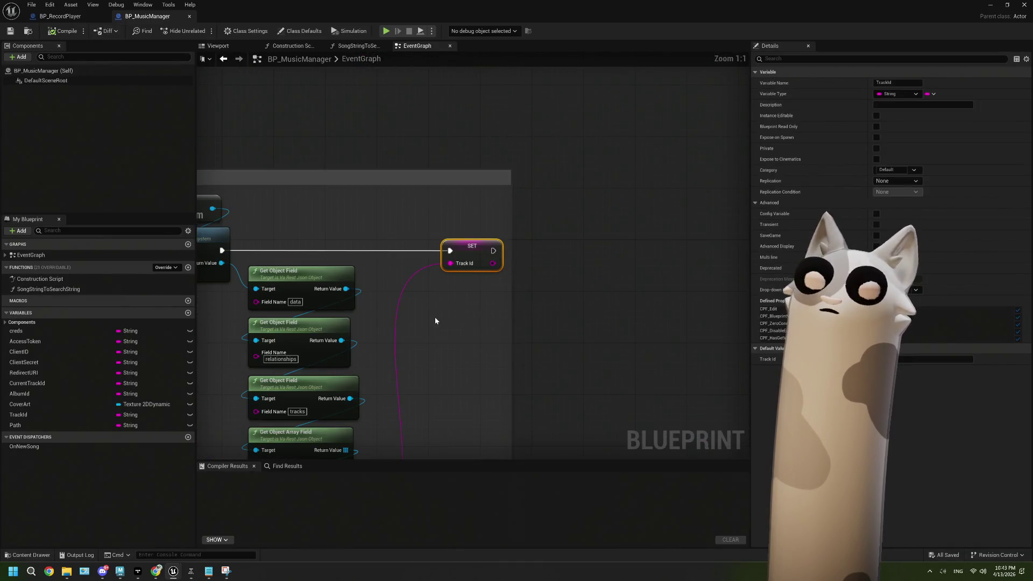
pyautogui.scroll(-3)
pyautogui.moveTo(435, 320); pyautogui.dragTo(531, 243)
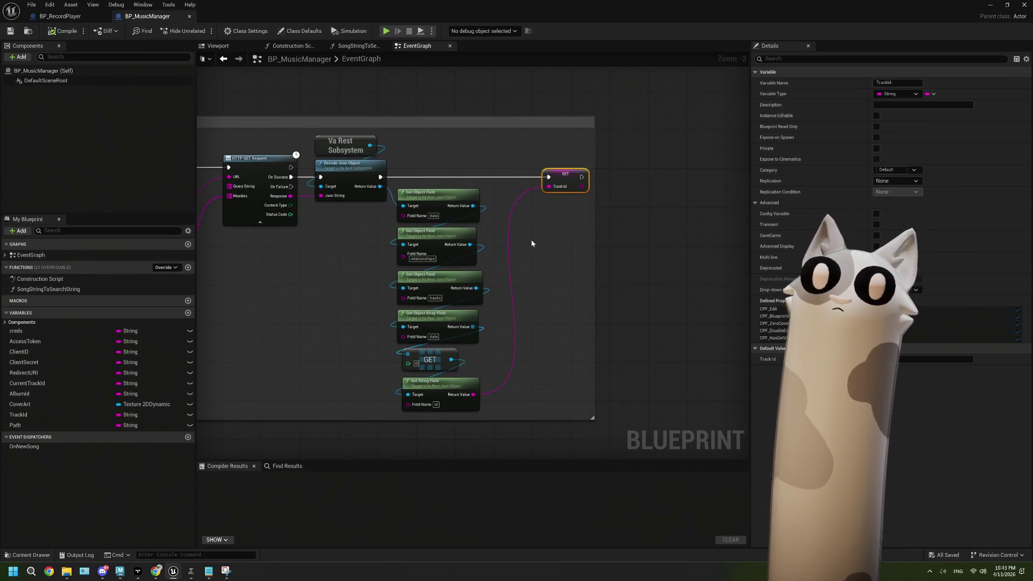
pyautogui.moveTo(367, 275); pyautogui.dragTo(548, 262)
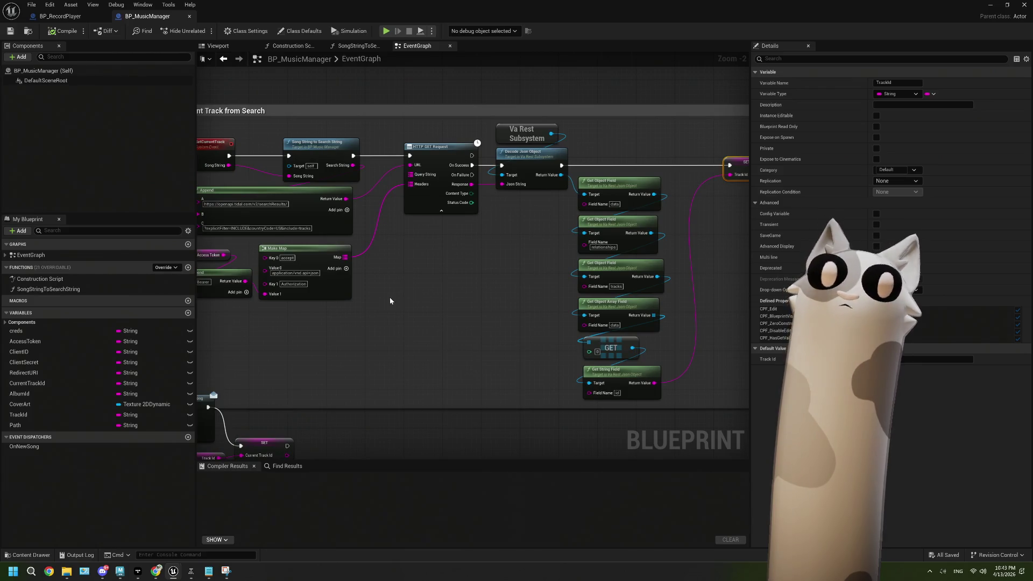
pyautogui.moveTo(389, 300); pyautogui.dragTo(539, 292)
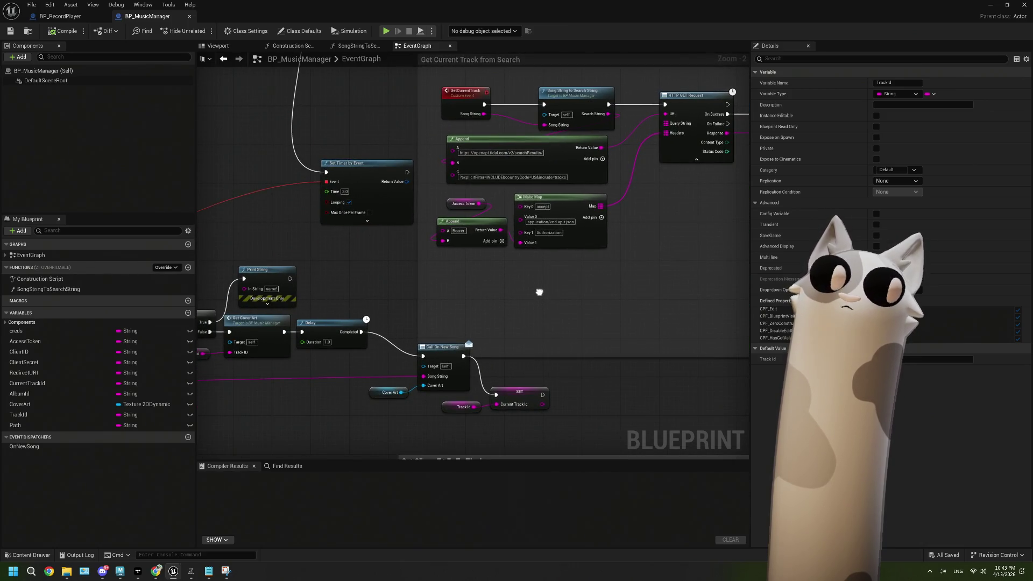
pyautogui.scroll(-3)
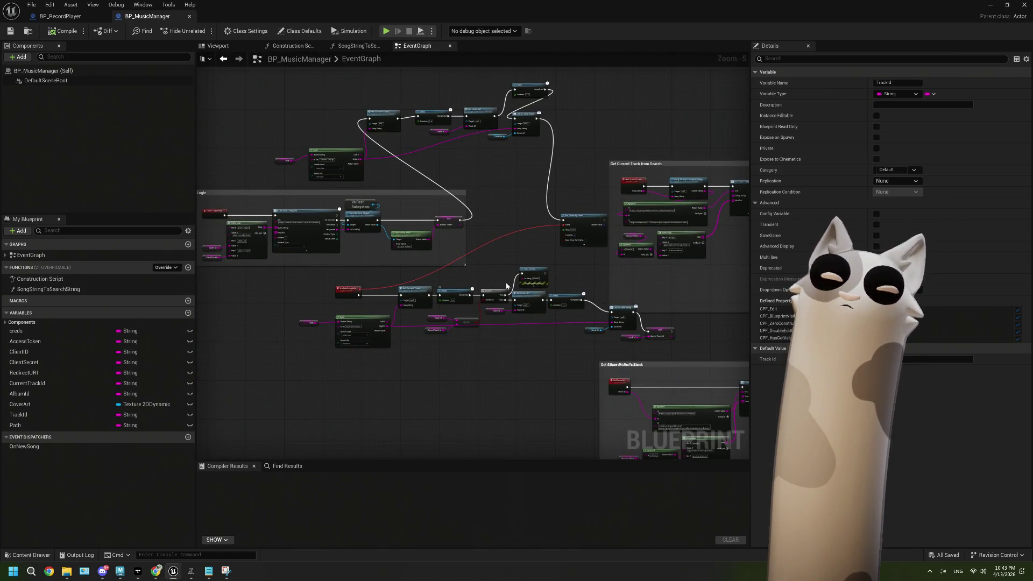
pyautogui.scroll(3)
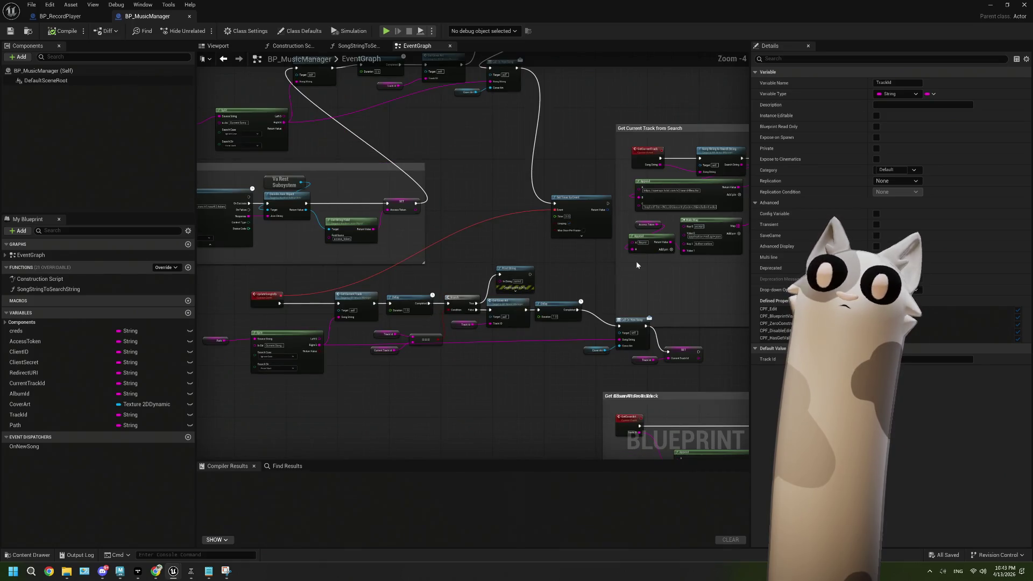
pyautogui.moveTo(635, 260); pyautogui.dragTo(464, 282)
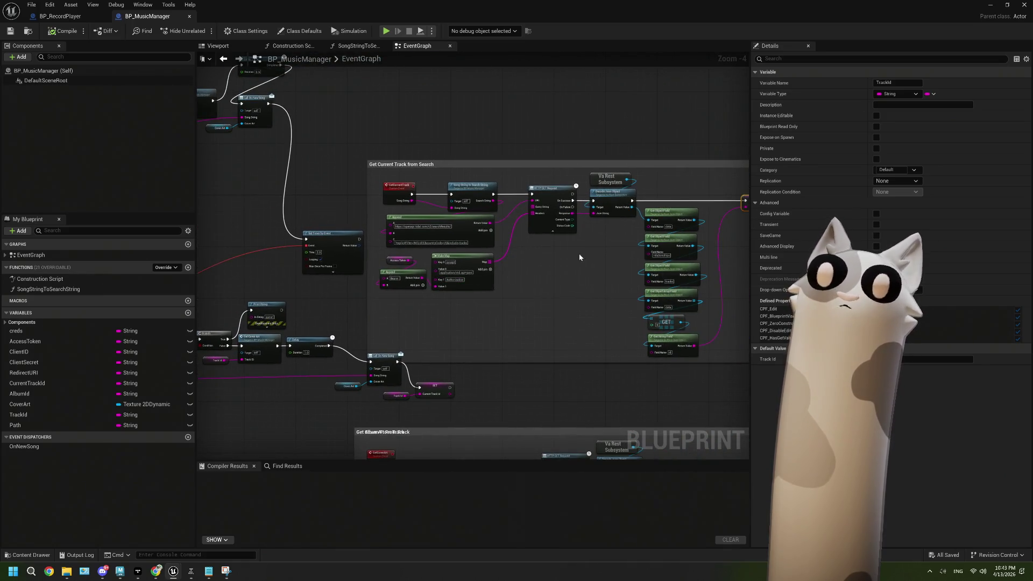
# Add a Print String after Decode Json Object that prints the HTTP Response
pyautogui.scroll(3)
pyautogui.scroll(3)
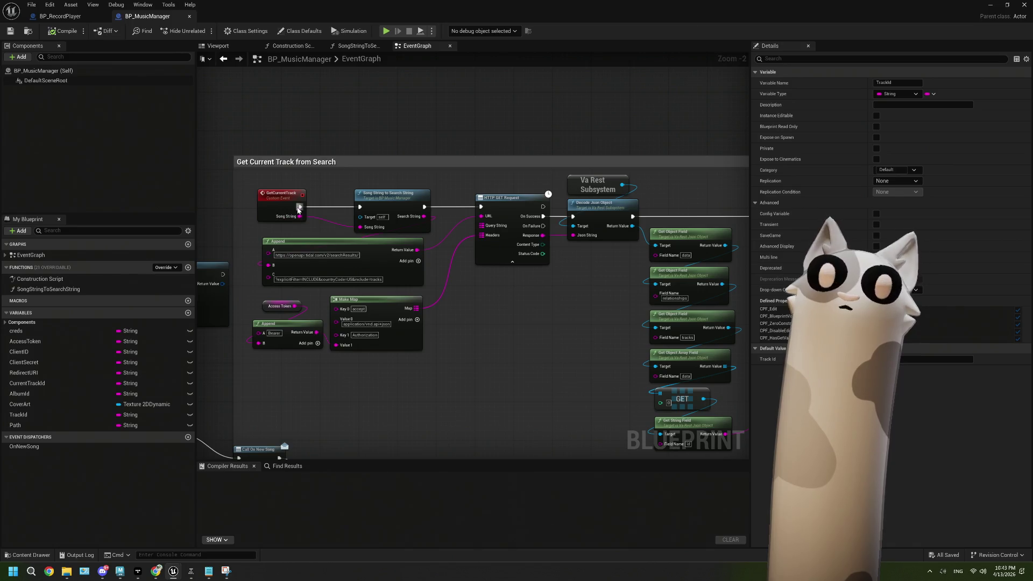
pyautogui.moveTo(462, 239); pyautogui.dragTo(415, 241)
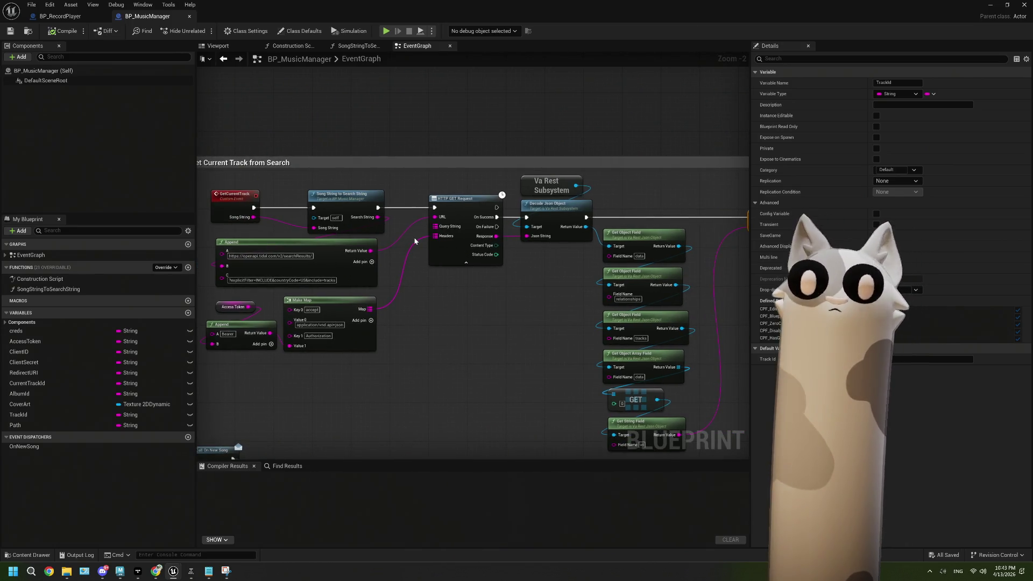
pyautogui.moveTo(586, 223); pyautogui.dragTo(424, 234)
pyautogui.moveTo(425, 228); pyautogui.dragTo(350, 219)
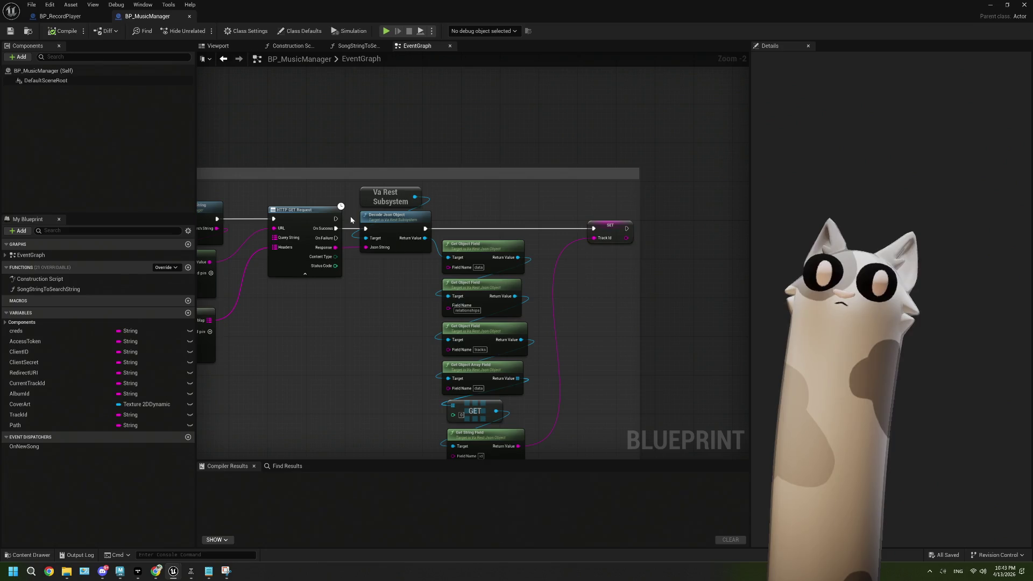
pyautogui.moveTo(424, 229); pyautogui.dragTo(442, 126)
pyautogui.write('print')
pyautogui.press('Return')
pyautogui.moveTo(332, 250); pyautogui.dragTo(449, 146)
# Compile BP_MusicManager and return to the level editor
pyautogui.click(57, 31)
pyautogui.click(11, 31)
pyautogui.click(989, 6)
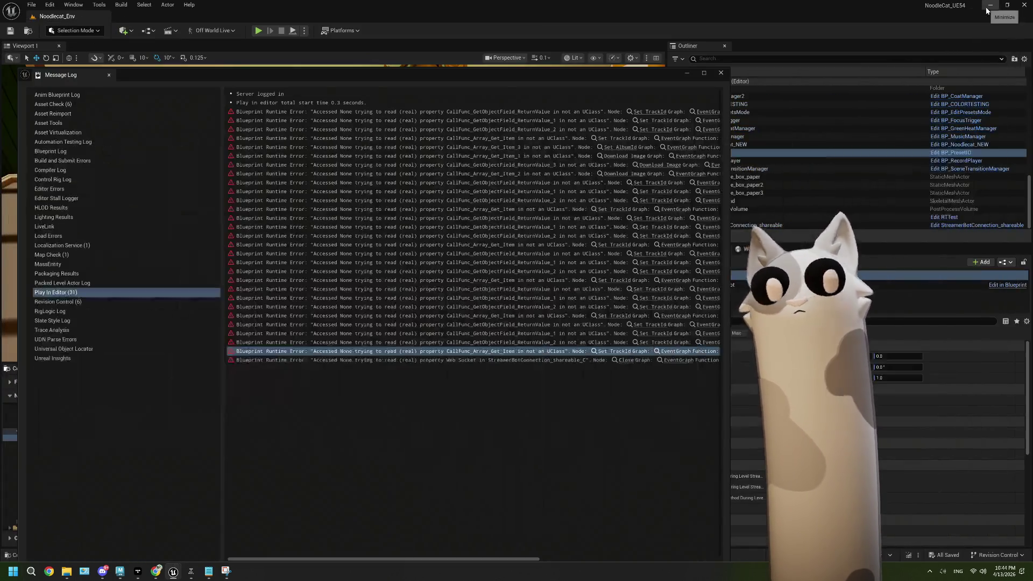
# Close the floating Message Log window listing the play-test errors
pyautogui.click(721, 73)
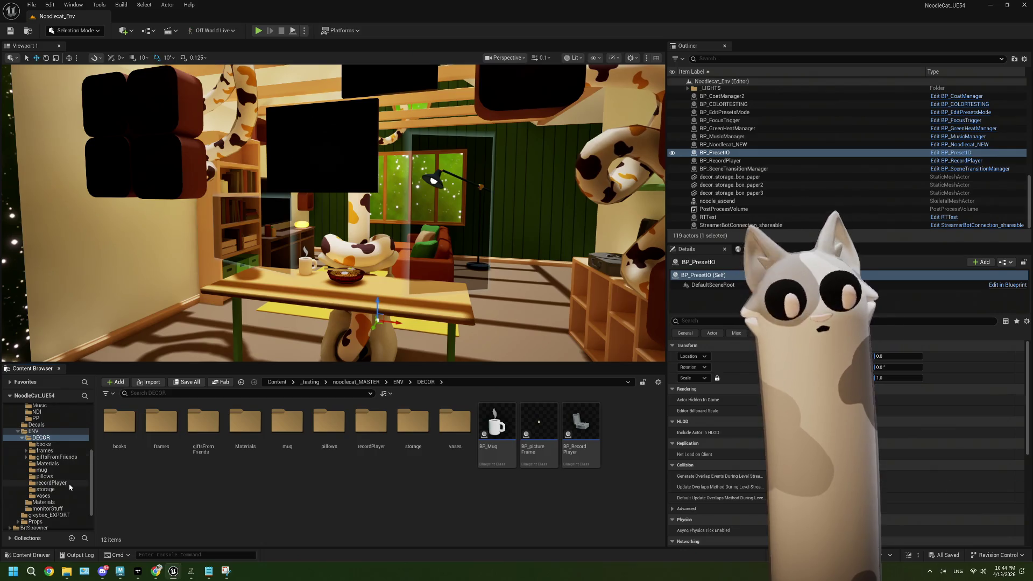
# Open BP_MusicManager from the Music folder, remove the Print String, and reconnect Decode Json Object to SET TrackId
pyautogui.scroll(3)
pyautogui.click(40, 444)
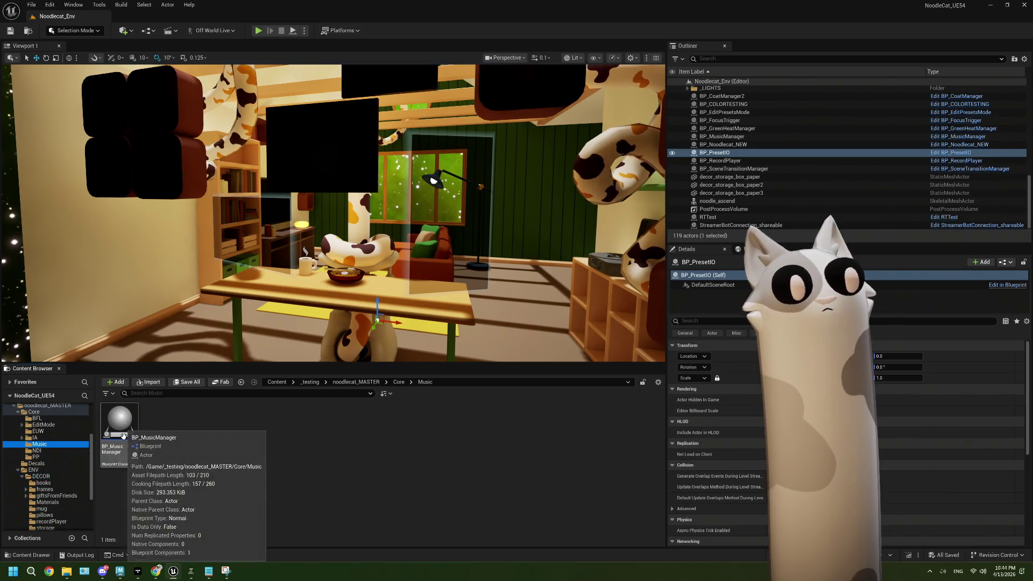
pyautogui.doubleClick(119, 425)
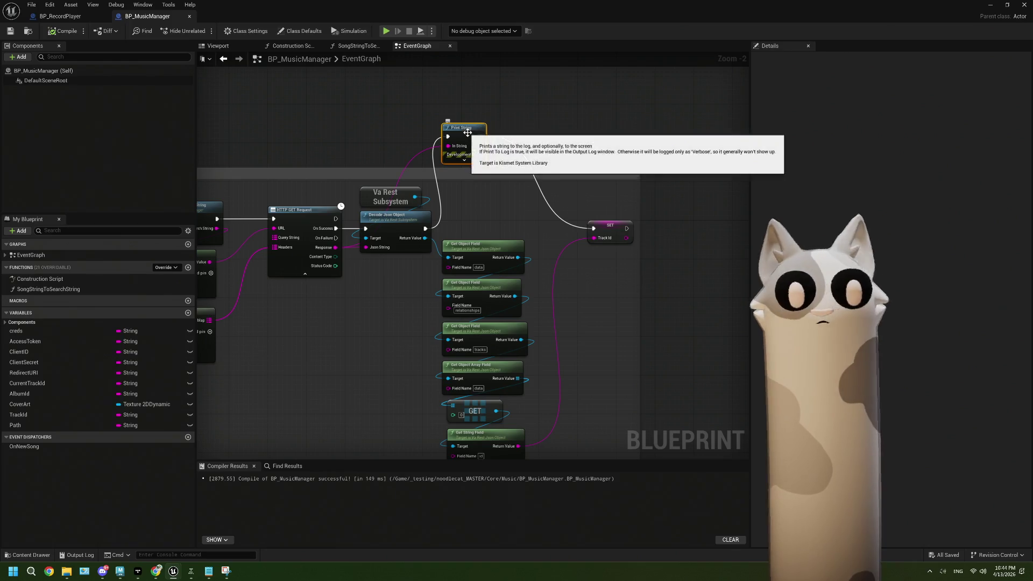
pyautogui.press('Delete')
pyautogui.moveTo(425, 228); pyautogui.dragTo(595, 230)
pyautogui.moveTo(220, 321); pyautogui.dragTo(469, 273)
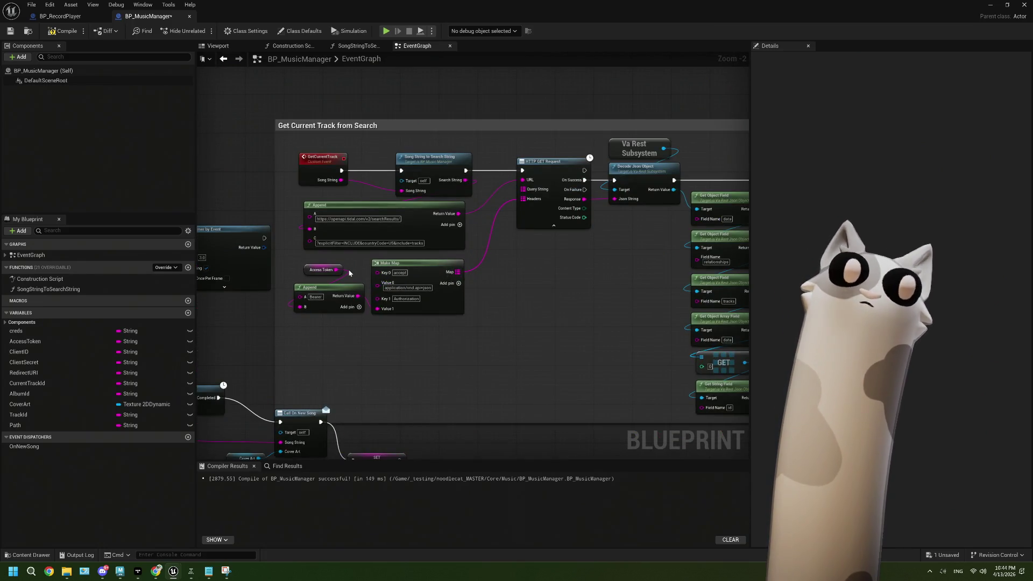
# Add a Print String showing the generated search string, then compile, save and return to the level
pyautogui.moveTo(379, 246); pyautogui.dragTo(368, 248)
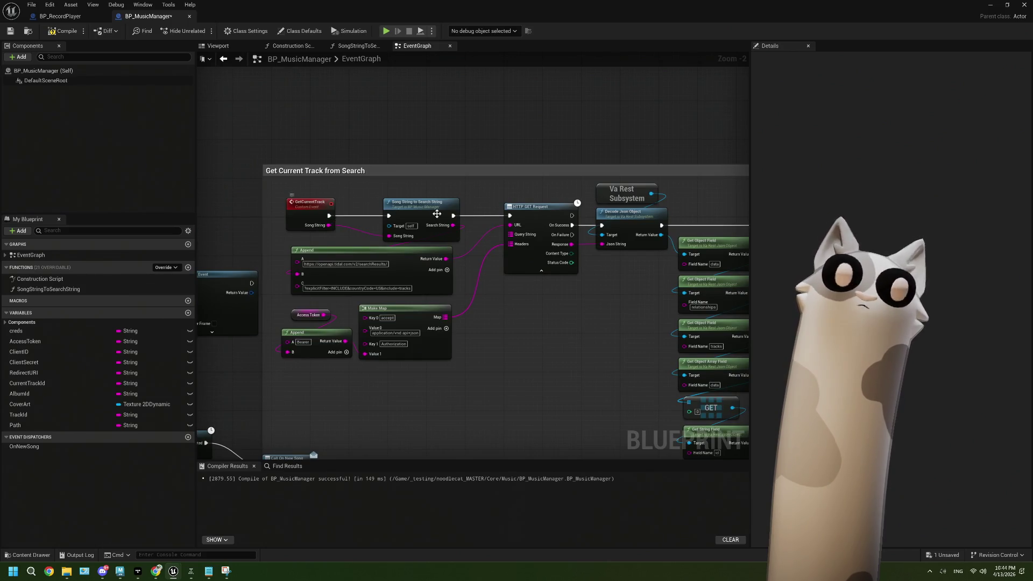
pyautogui.moveTo(452, 221); pyautogui.dragTo(466, 136)
pyautogui.write('print string')
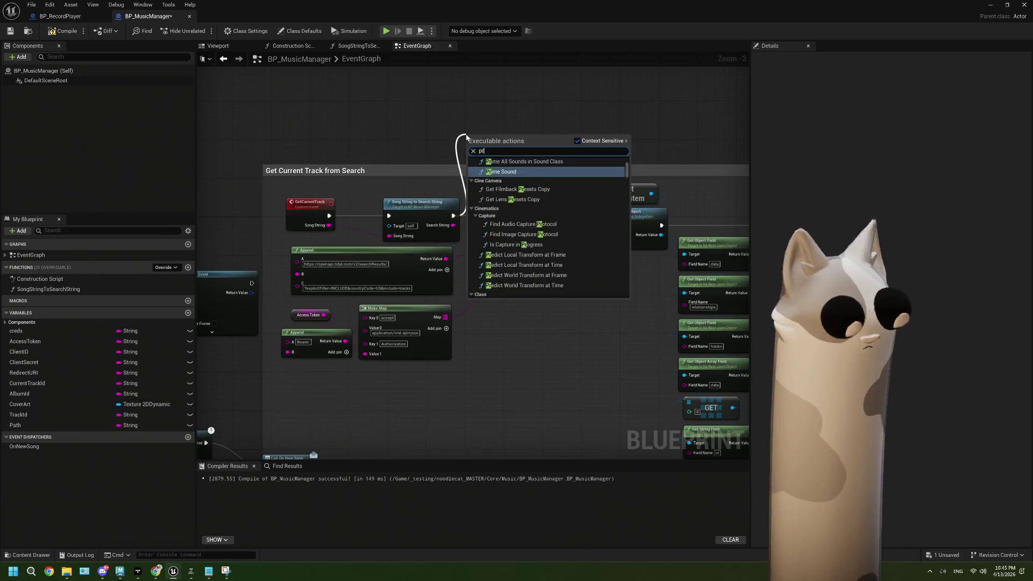
pyautogui.press('Return')
pyautogui.moveTo(453, 224); pyautogui.dragTo(472, 153)
pyautogui.click(64, 30)
pyautogui.click(10, 30)
pyautogui.click(985, 7)
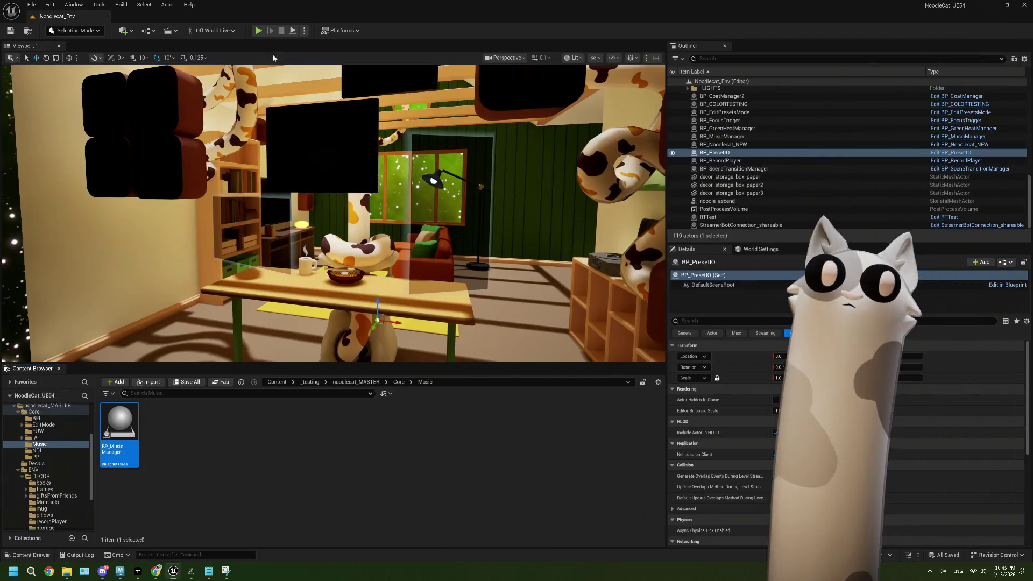
# Run a short play test, stop it with Escape, and reopen BP_MusicManager's event graph
pyautogui.click(258, 31)
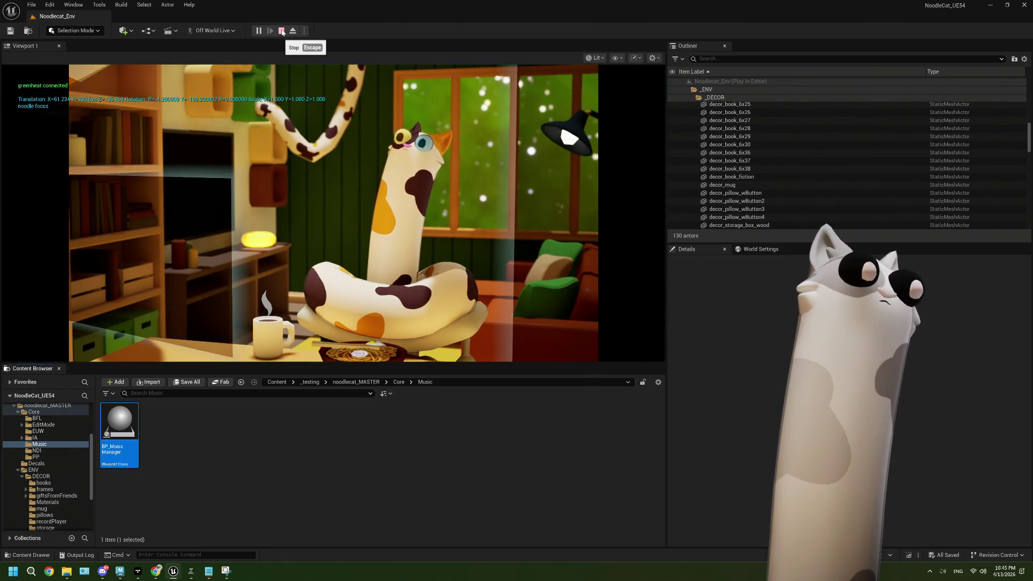
pyautogui.press('Escape')
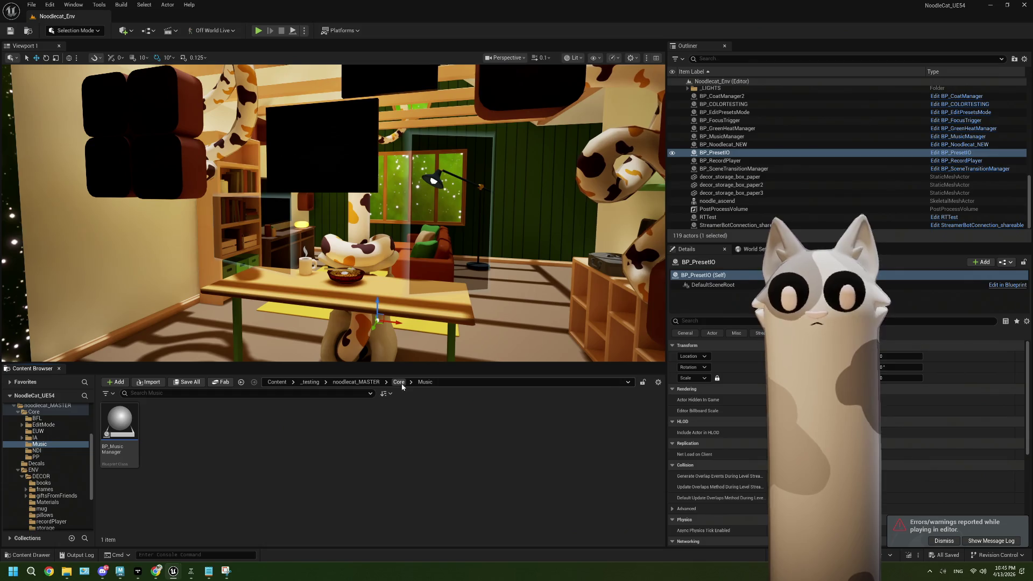
pyautogui.doubleClick(120, 425)
pyautogui.scroll(-3)
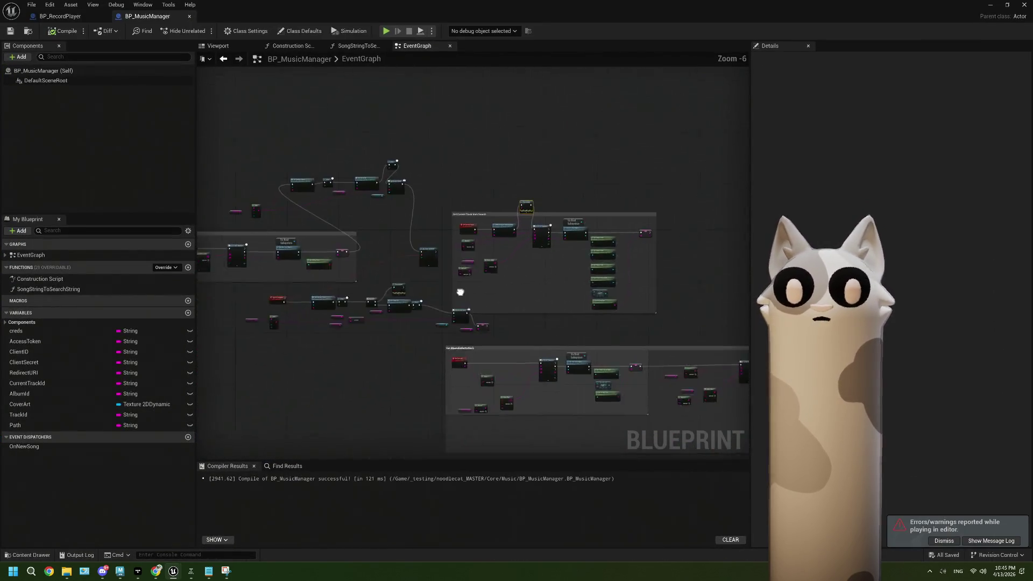
# Bring the Path and Split nodes beside Event BeginPlay into view, moving Path to the left
pyautogui.scroll(3)
pyautogui.moveTo(437, 295); pyautogui.dragTo(503, 391)
pyautogui.scroll(-3)
pyautogui.moveTo(391, 268); pyautogui.dragTo(422, 306)
pyautogui.scroll(3)
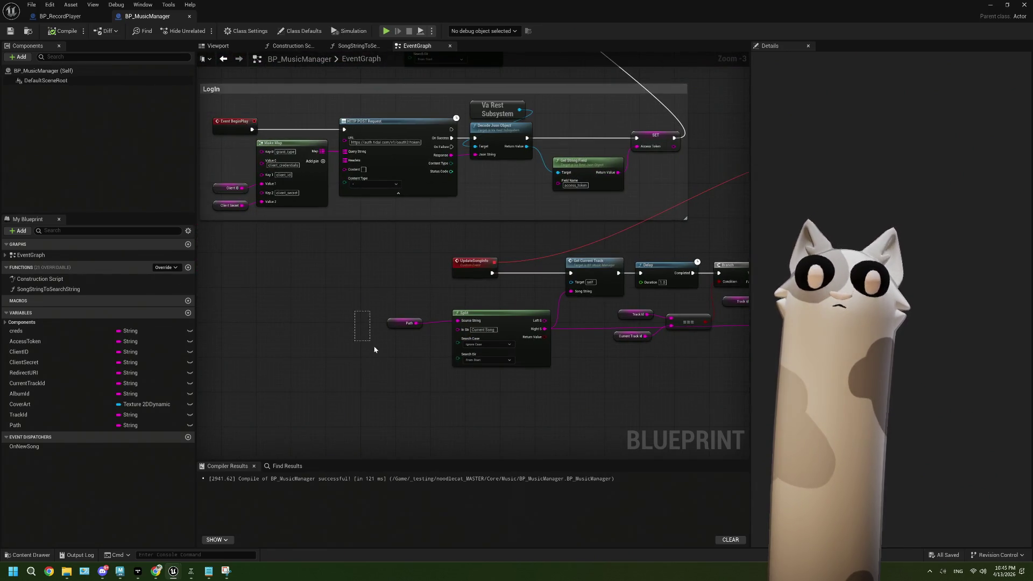
pyautogui.moveTo(383, 315); pyautogui.dragTo(247, 307)
pyautogui.moveTo(272, 312); pyautogui.dragTo(355, 281)
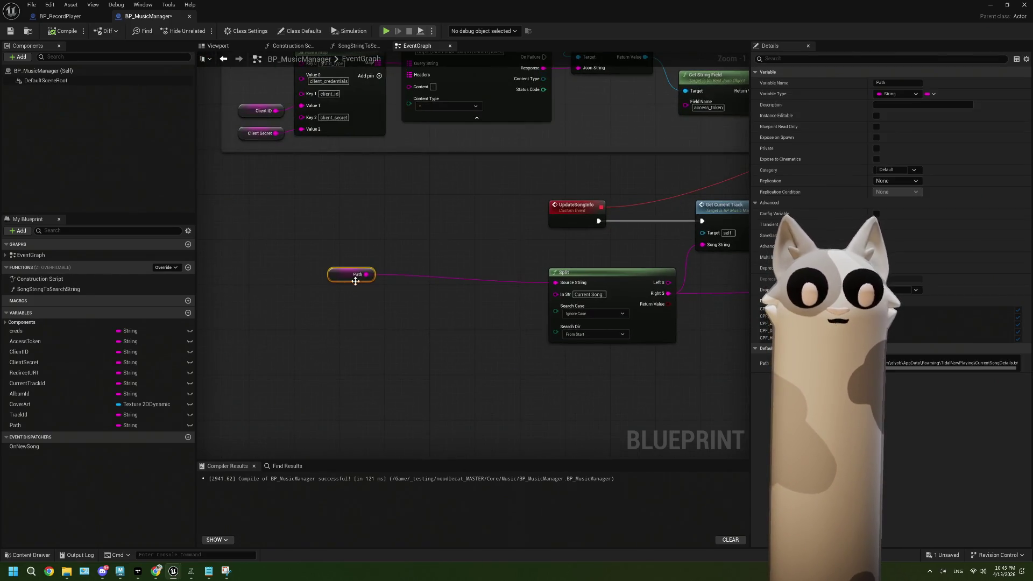
pyautogui.click(406, 323)
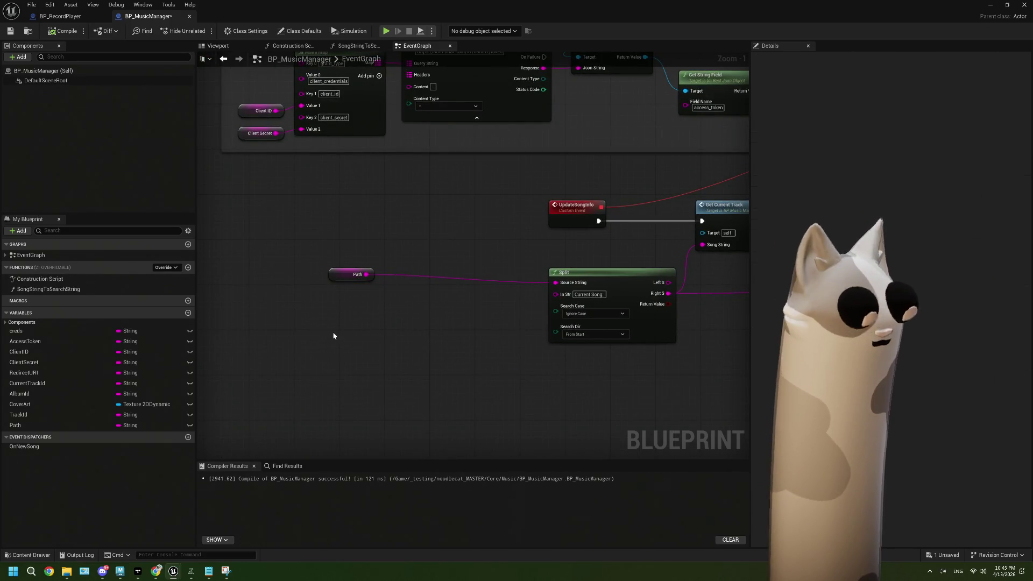
# Search the blueprint actions for a file-reading node, trying 'cont', 'file', 'get contents' and 'get file'
pyautogui.rightClick(333, 336)
pyautogui.write('cont')
pyautogui.press('BackSpace')
pyautogui.press('BackSpace')
pyautogui.press('BackSpace')
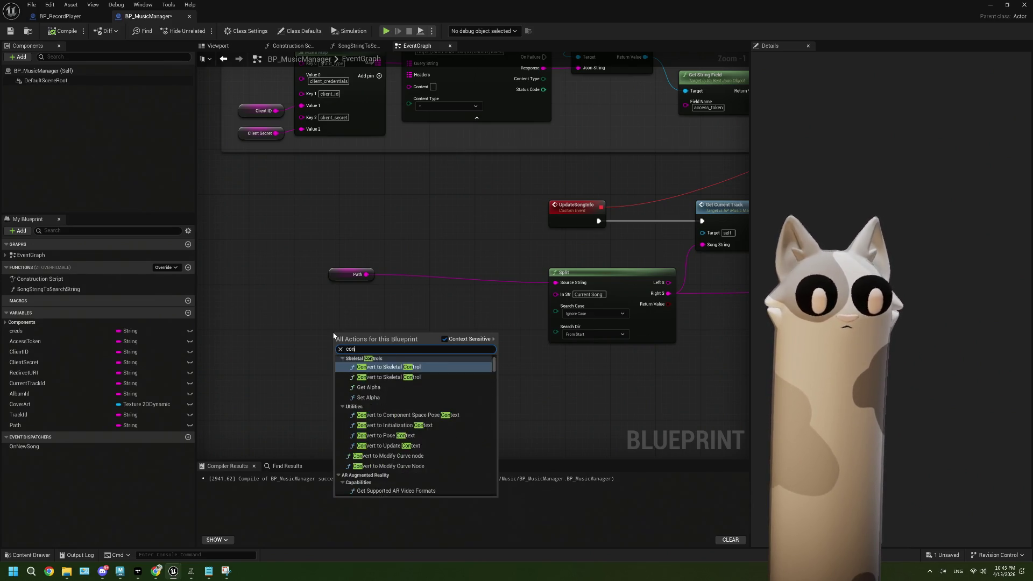
pyautogui.write('file')
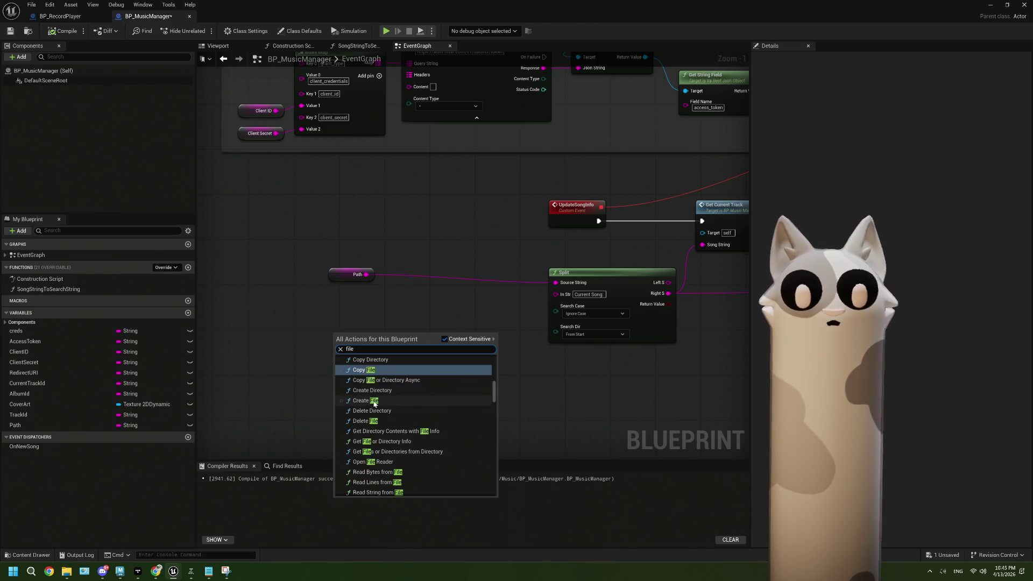
pyautogui.press('BackSpace')
pyautogui.press('BackSpace')
pyautogui.press('BackSpace')
pyautogui.write('get con')
pyautogui.write('t')
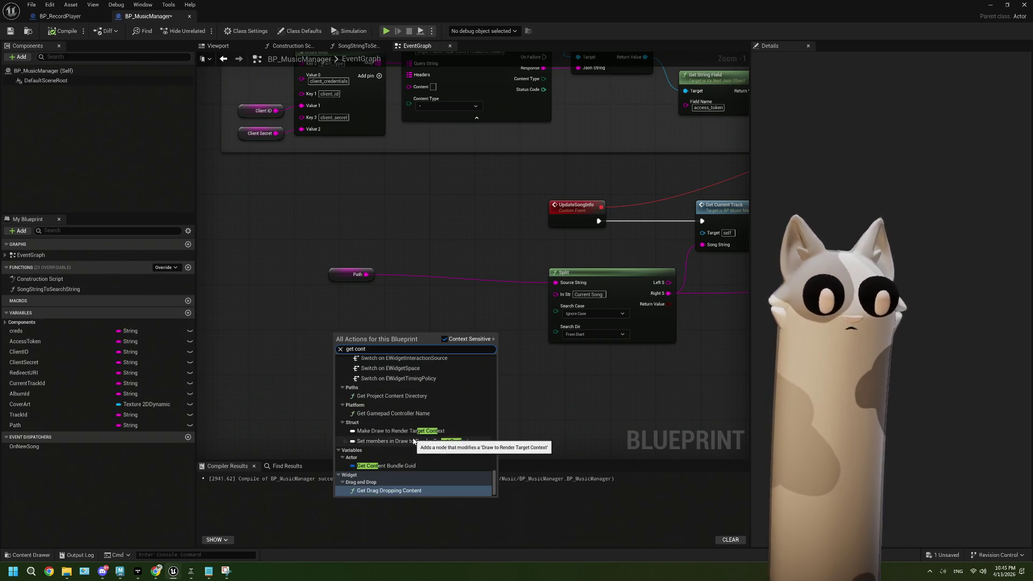
pyautogui.write('e')
pyautogui.write('nts')
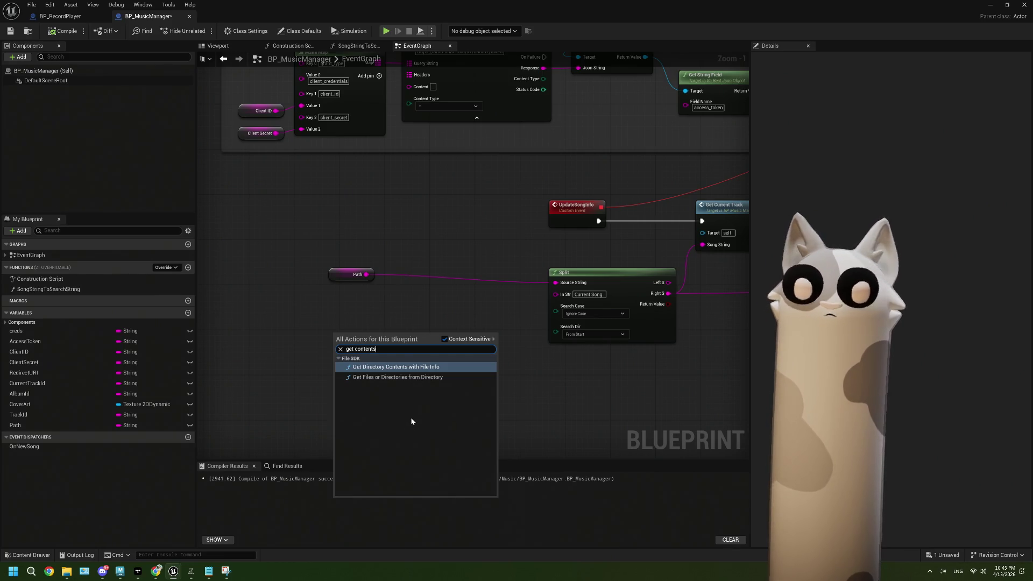
pyautogui.press('BackSpace')
pyautogui.press('BackSpace')
pyautogui.press('BackSpace')
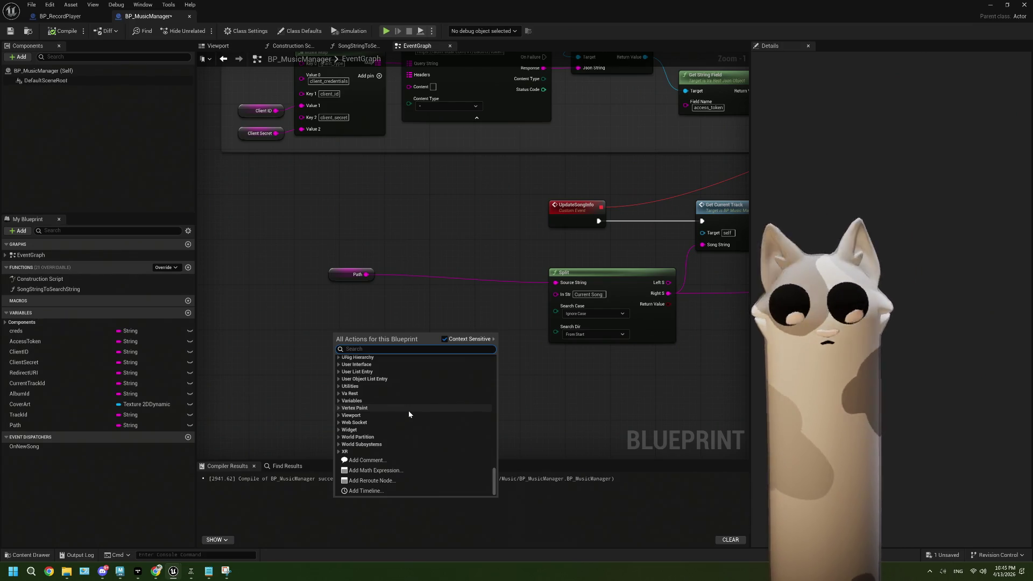
pyautogui.write('get file')
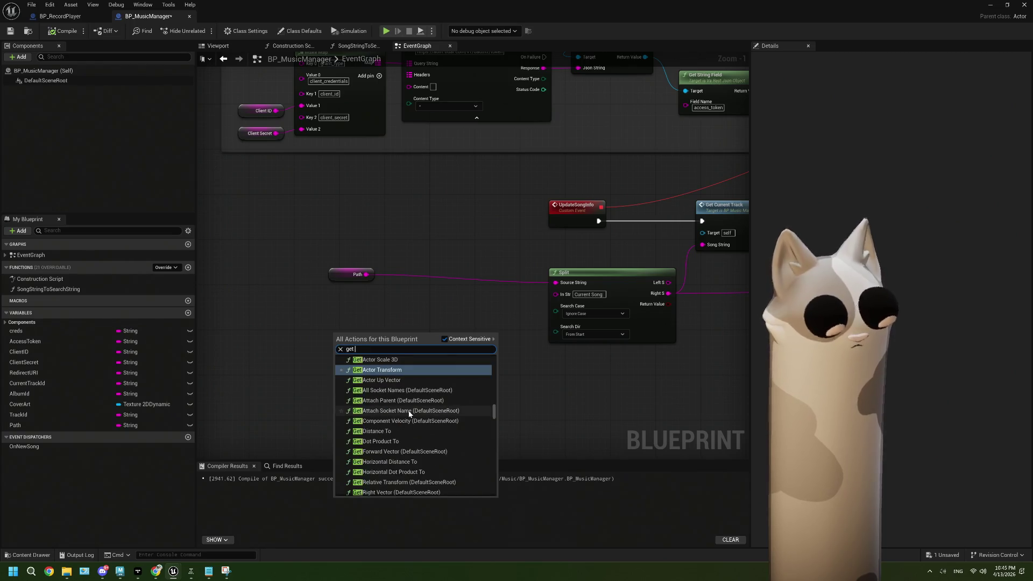
pyautogui.scroll(3)
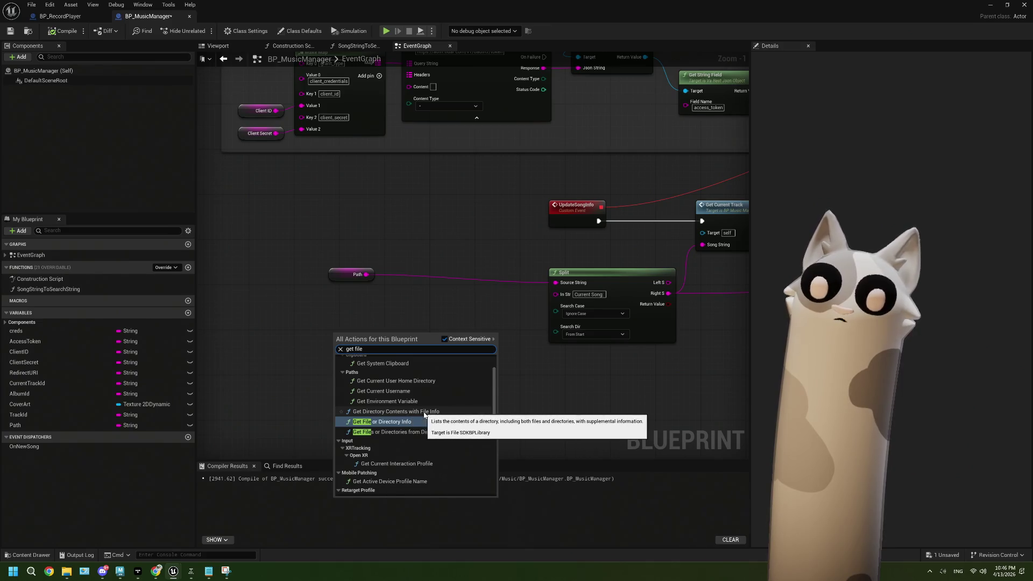
pyautogui.scroll(3)
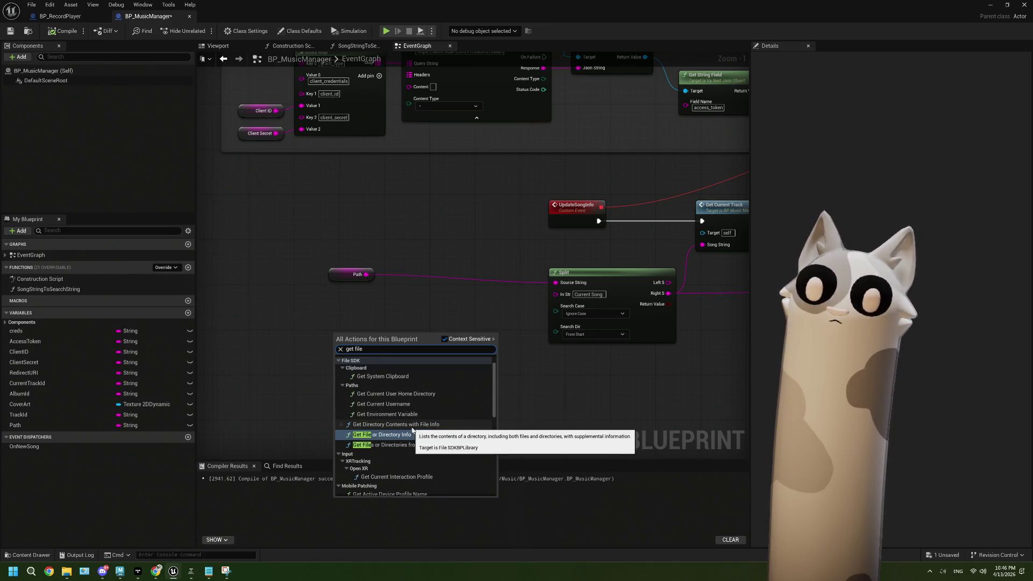
pyautogui.scroll(3)
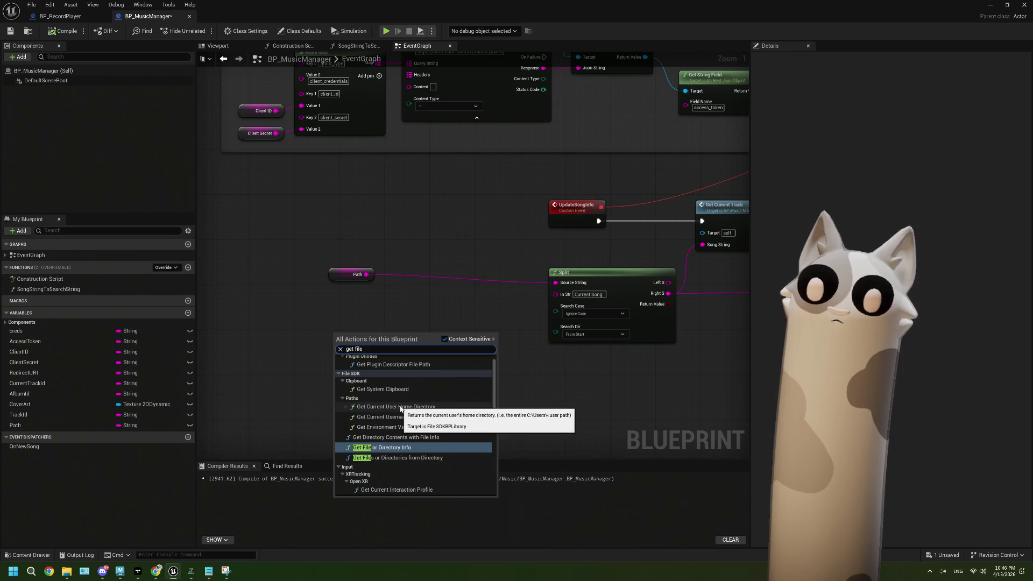
pyautogui.scroll(3)
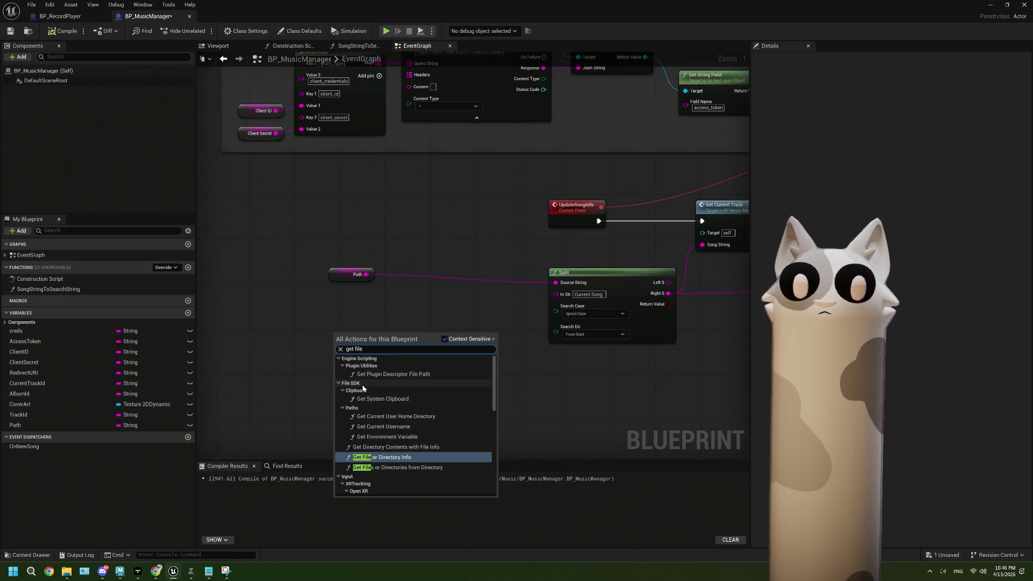
# Browse the File SDK category and add a Read String from File node
pyautogui.click(340, 349)
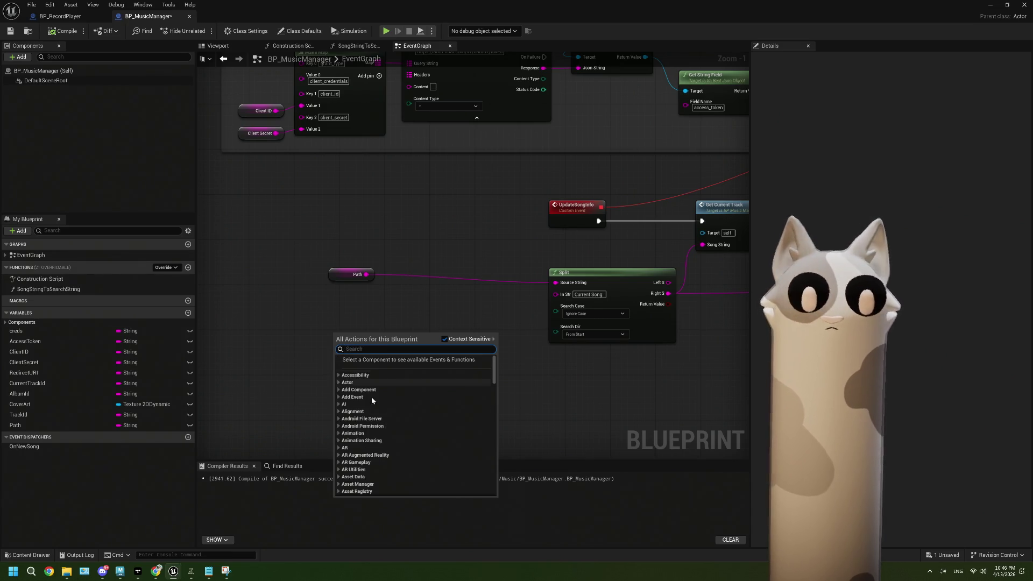
pyautogui.scroll(-3)
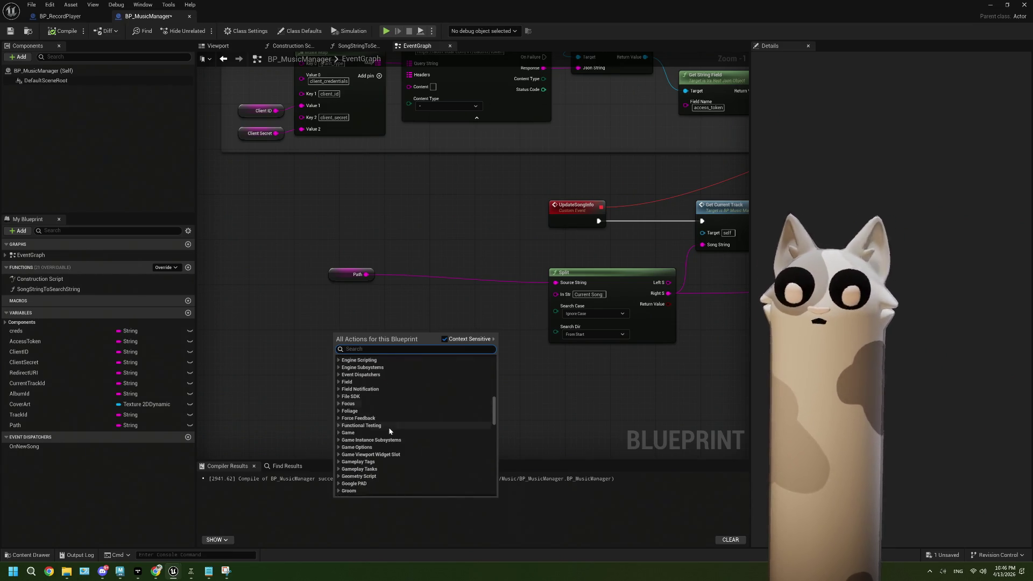
pyautogui.click(350, 396)
pyautogui.scroll(-3)
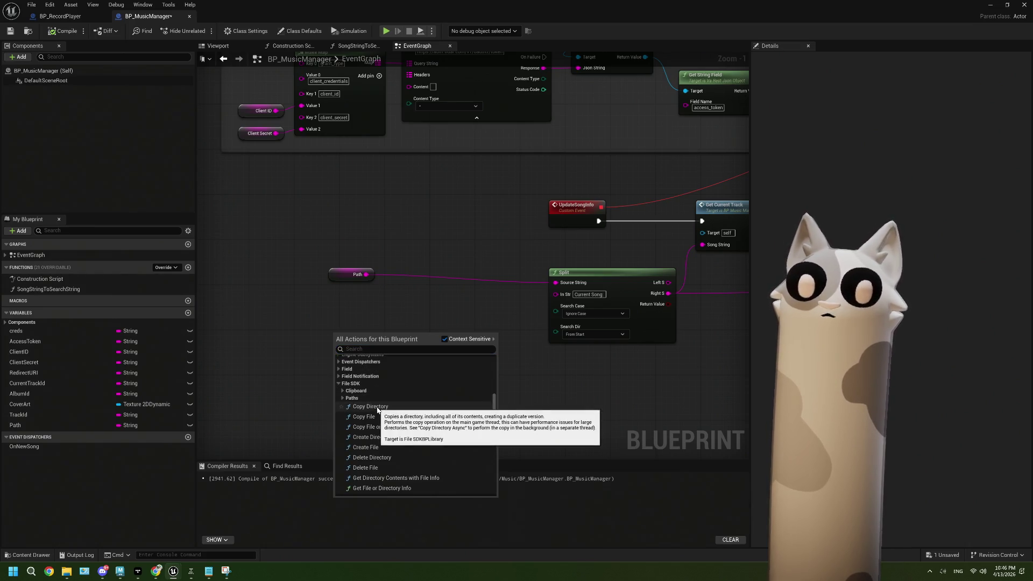
pyautogui.scroll(-3)
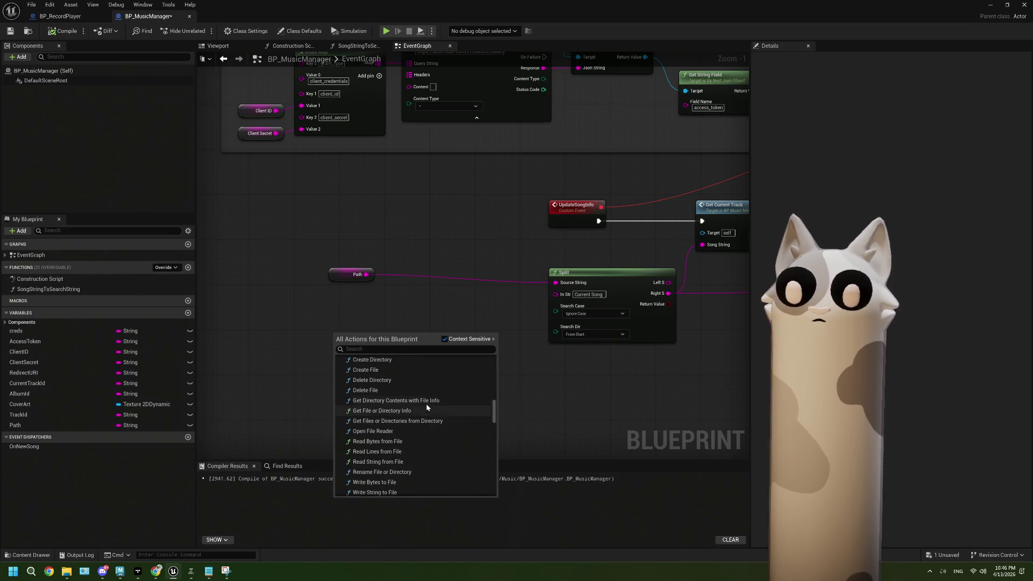
pyautogui.scroll(-3)
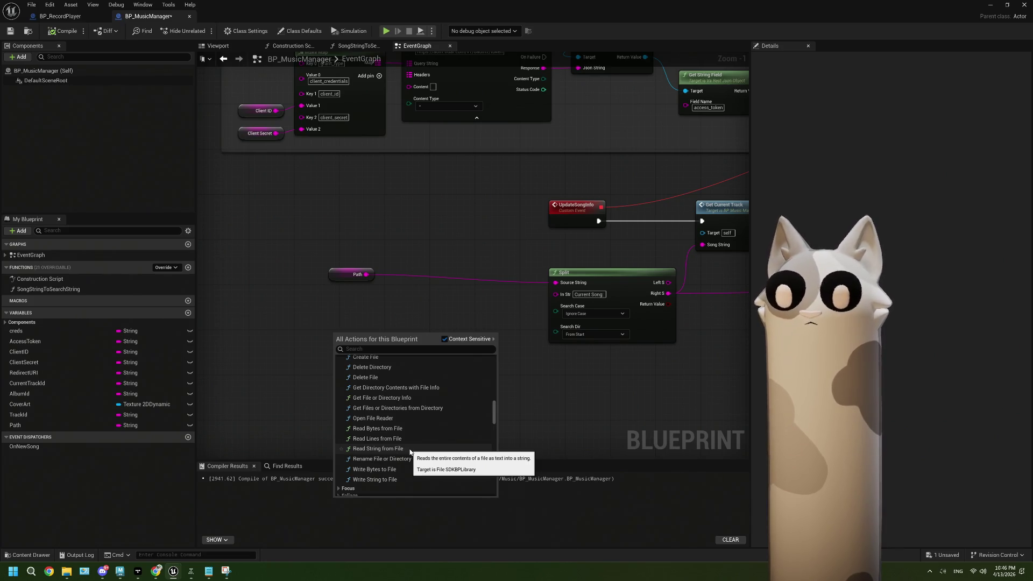
pyautogui.click(409, 449)
# Wire Path into Read String from File's File Name and its Content into Split's Source String
pyautogui.moveTo(360, 340); pyautogui.dragTo(376, 323)
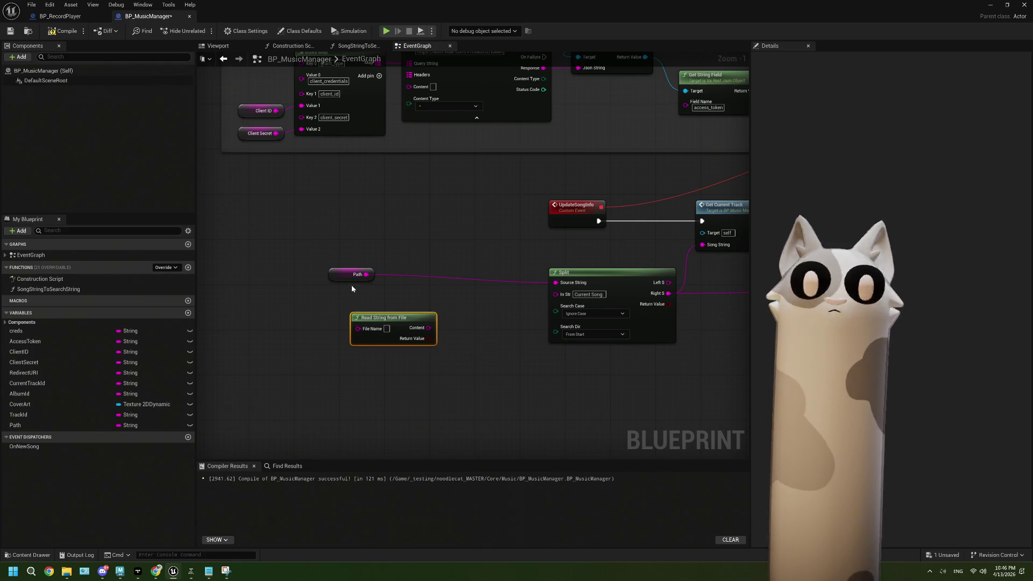
pyautogui.moveTo(368, 274); pyautogui.dragTo(358, 328)
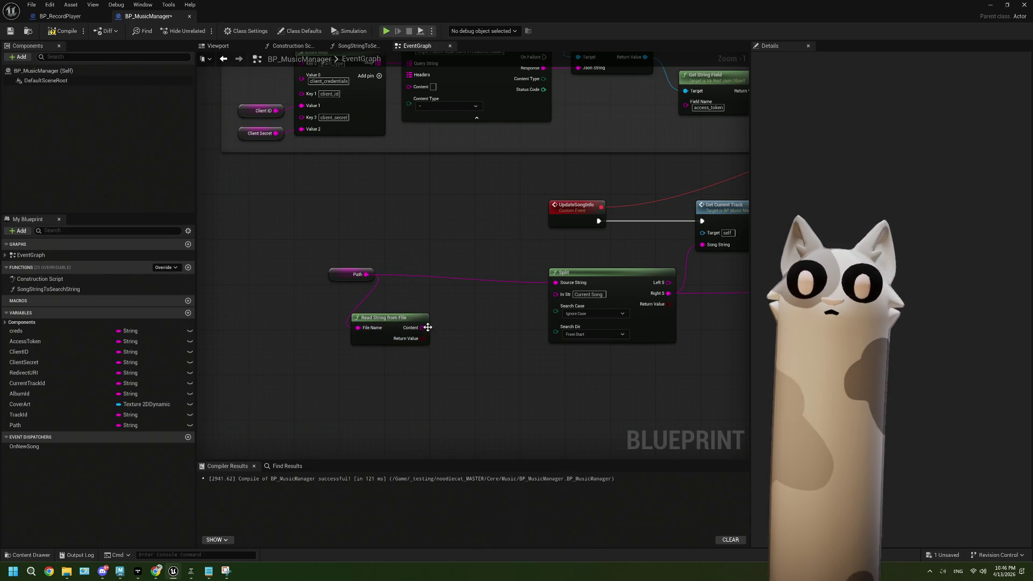
pyautogui.moveTo(422, 328); pyautogui.dragTo(555, 282)
pyautogui.moveTo(364, 314); pyautogui.dragTo(427, 286)
pyautogui.moveTo(337, 258); pyautogui.dragTo(450, 310)
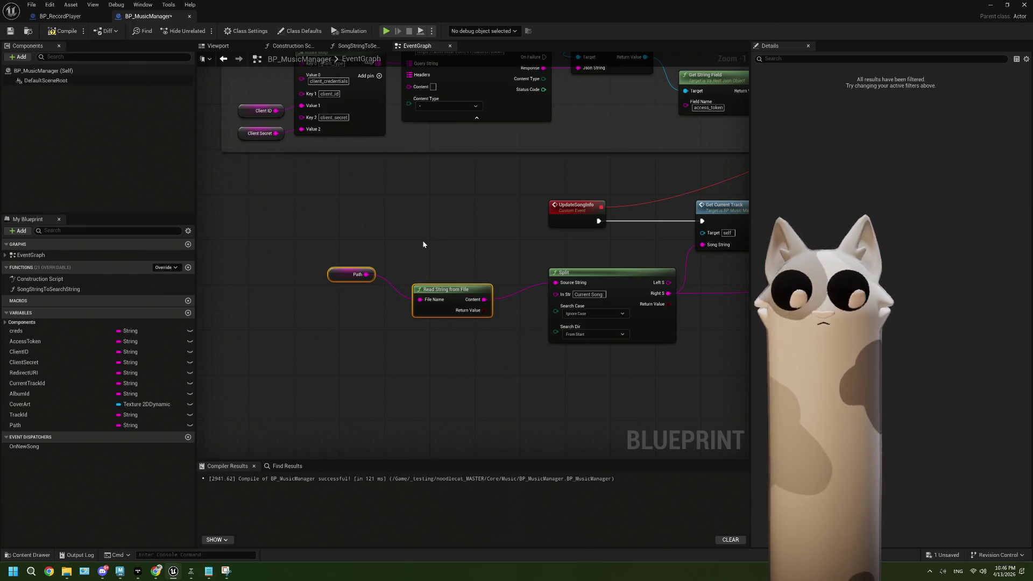
pyautogui.hotkey('ctrl', 'z')
pyautogui.hotkey('ctrl', 'z')
pyautogui.hotkey('ctrl', 'z')
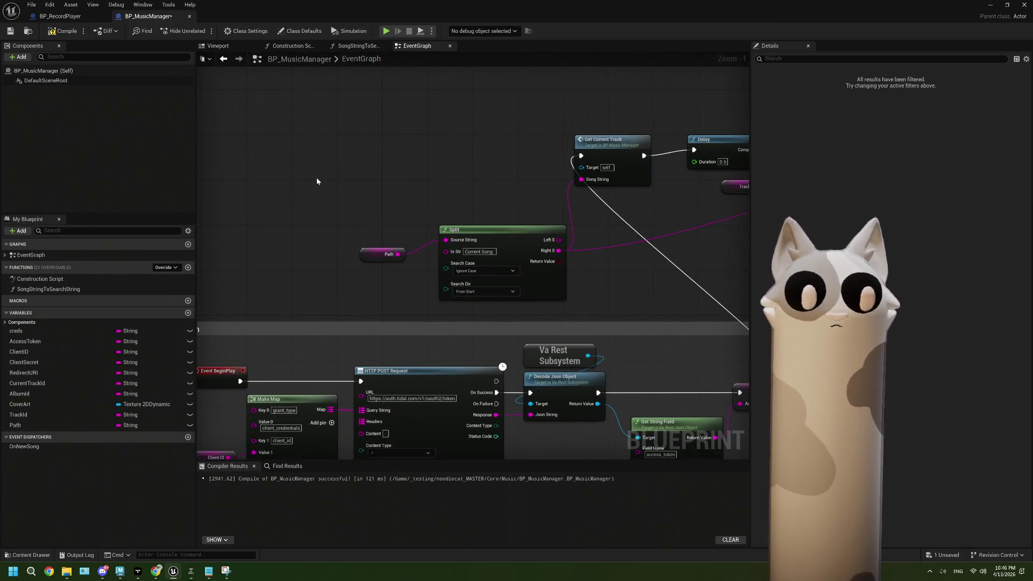
pyautogui.hotkey('ctrl', 'v')
pyautogui.moveTo(426, 200); pyautogui.dragTo(446, 240)
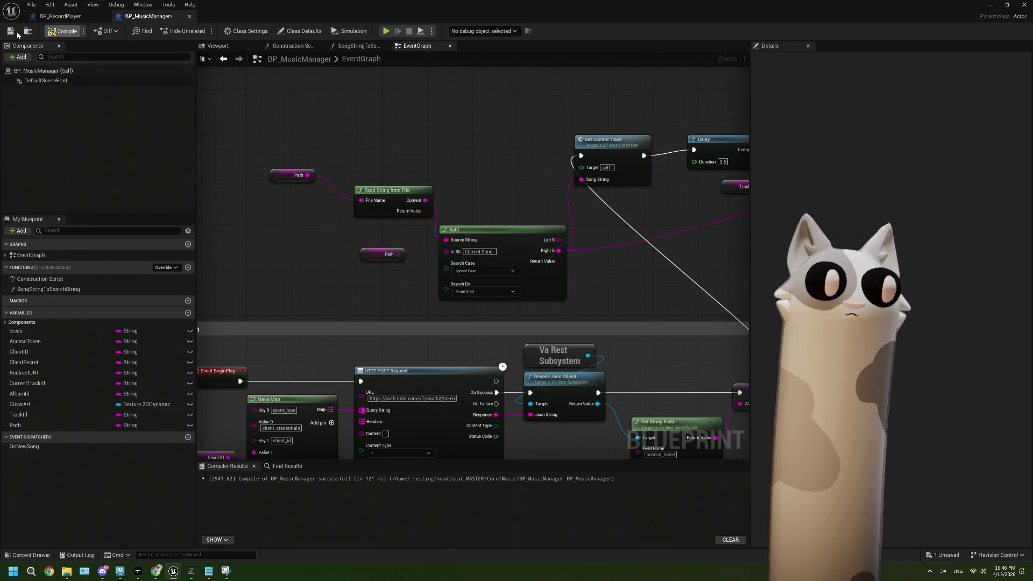
# Back in the level, run a Play-in-Editor test with the game view focused, then stop it
pyautogui.click(990, 5)
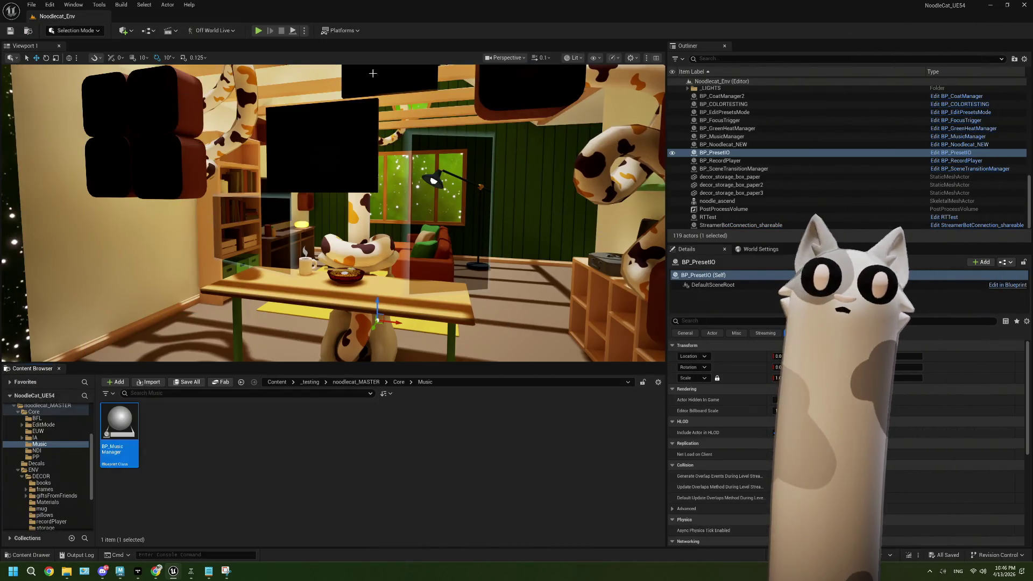
pyautogui.click(257, 30)
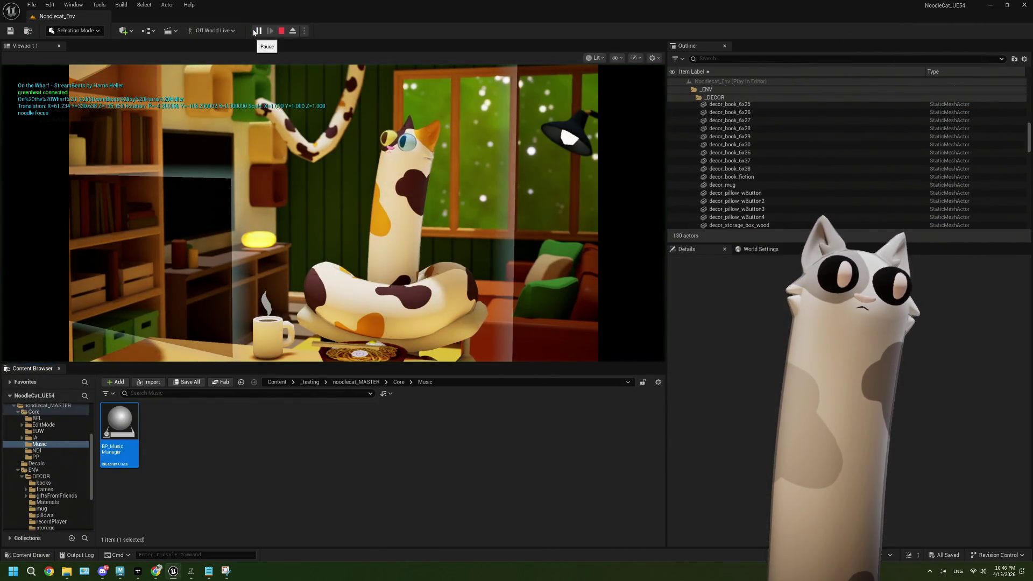
pyautogui.click(371, 337)
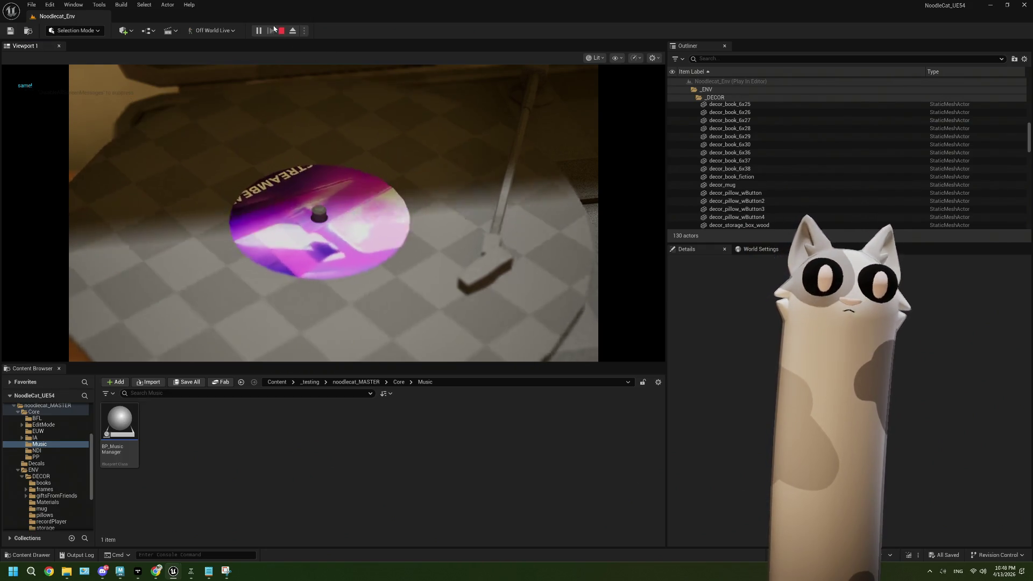
pyautogui.click(281, 30)
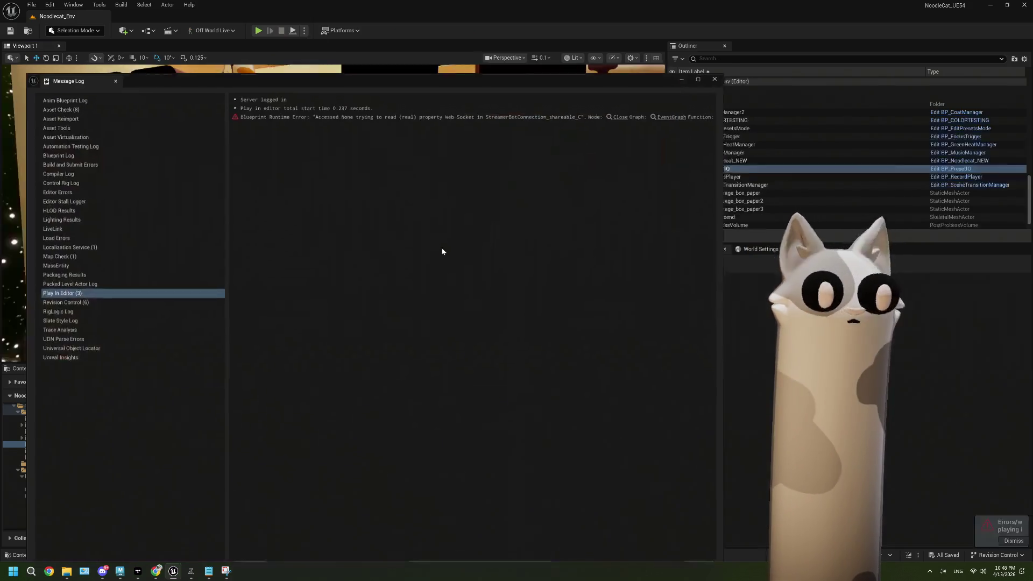
# Close the Message Log and turn the viewport toward the door and wall shelf
pyautogui.click(721, 74)
pyautogui.moveTo(368, 223); pyautogui.dragTo(433, 216)
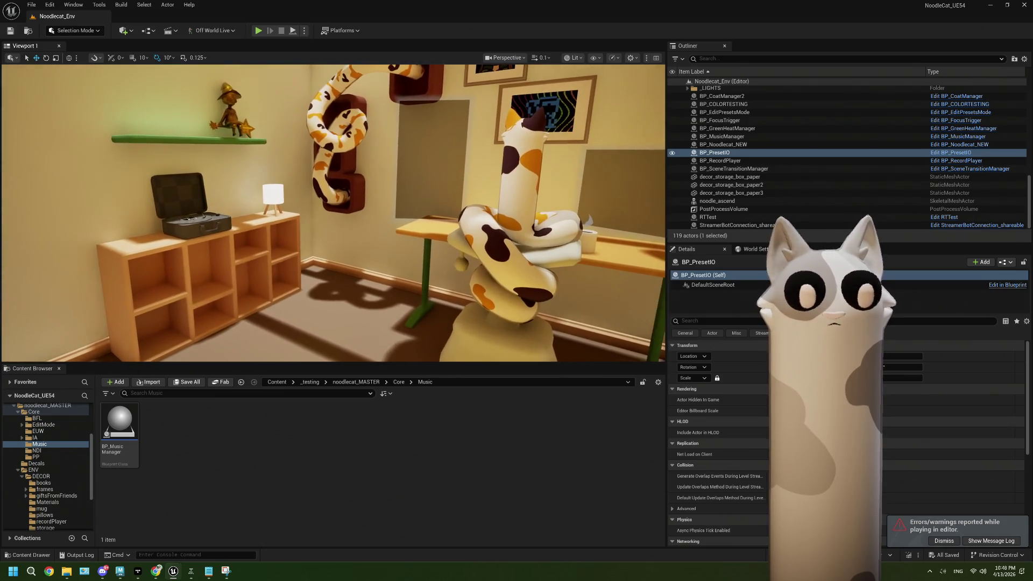
pyautogui.moveTo(171, 264); pyautogui.dragTo(134, 264)
pyautogui.scroll(3)
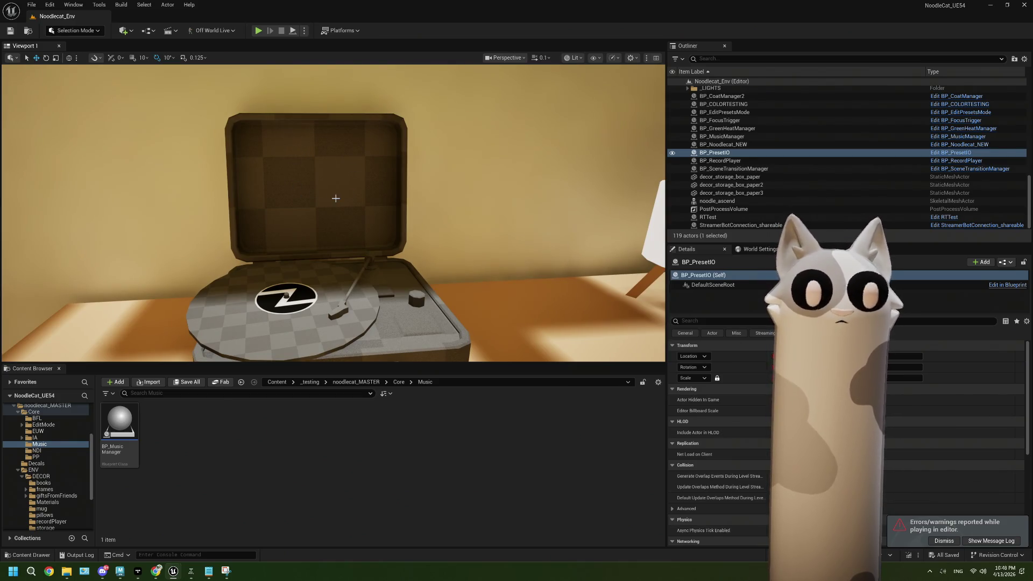
# Fly in to frame the record player's lid, then pull back to show it on the shelf
pyautogui.moveTo(335, 198); pyautogui.dragTo(398, 203)
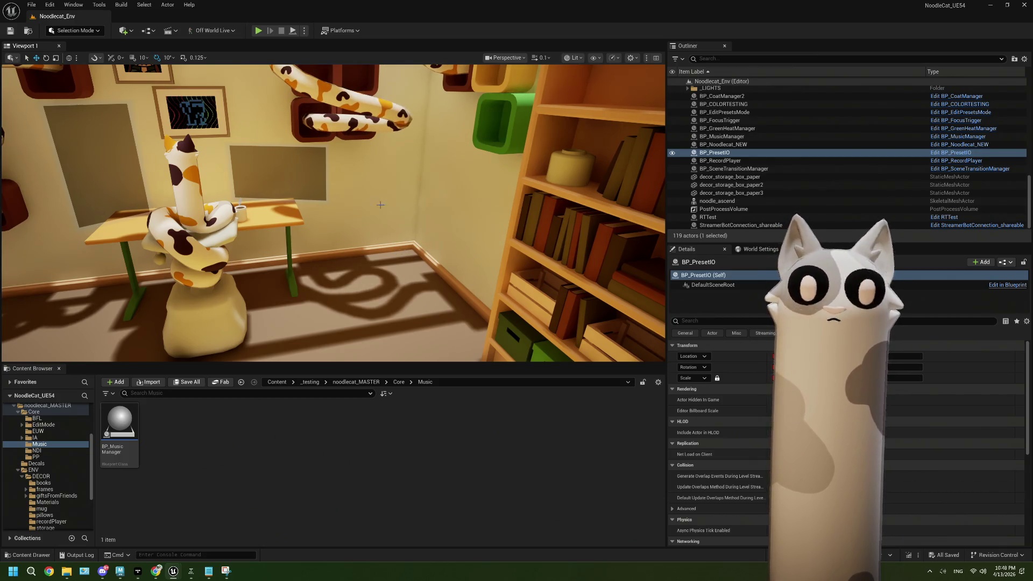
pyautogui.moveTo(380, 205); pyautogui.dragTo(323, 205)
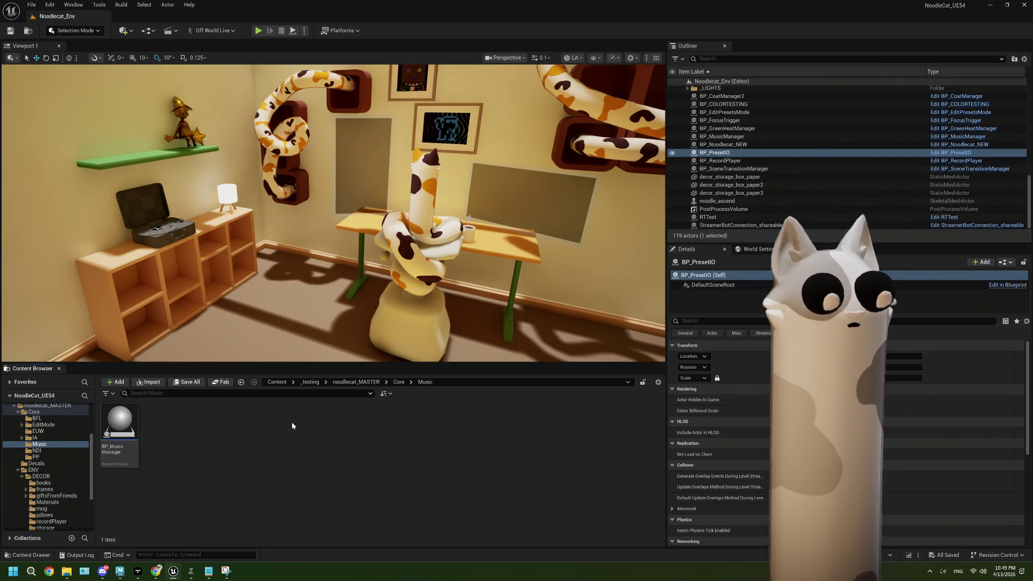
pyautogui.moveTo(282, 271); pyautogui.dragTo(246, 285)
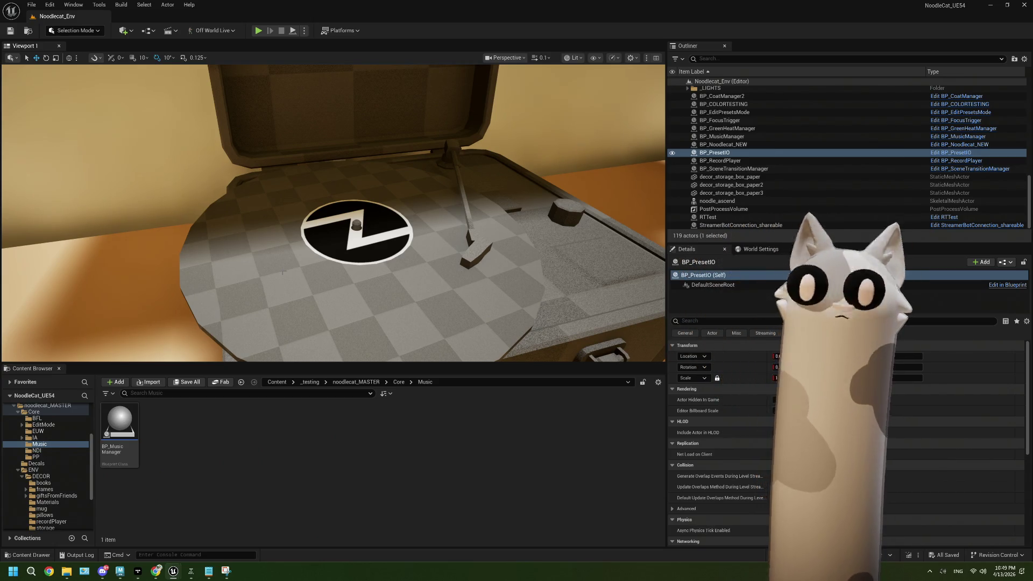
pyautogui.press('f')
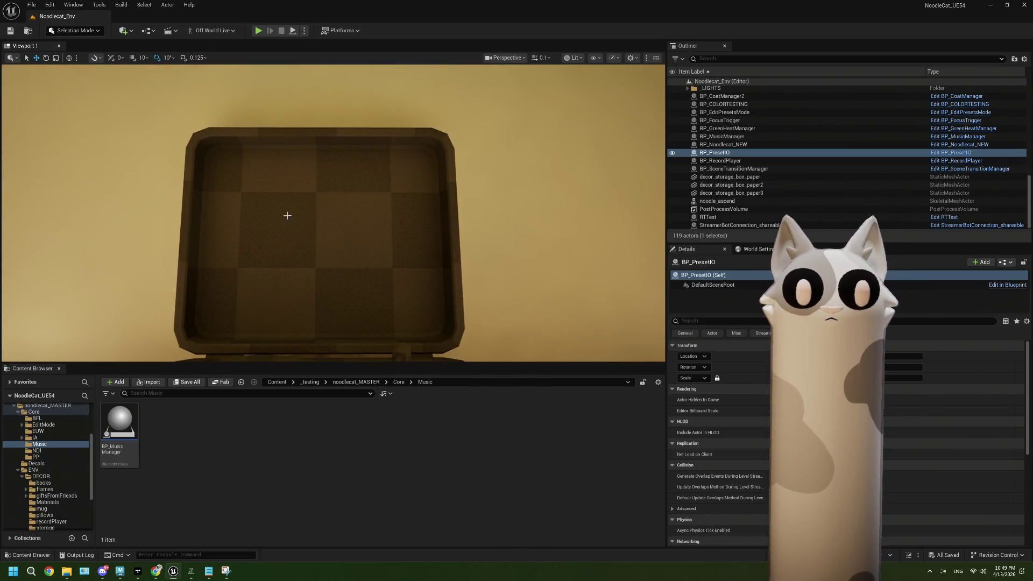
pyautogui.moveTo(364, 248); pyautogui.dragTo(351, 237)
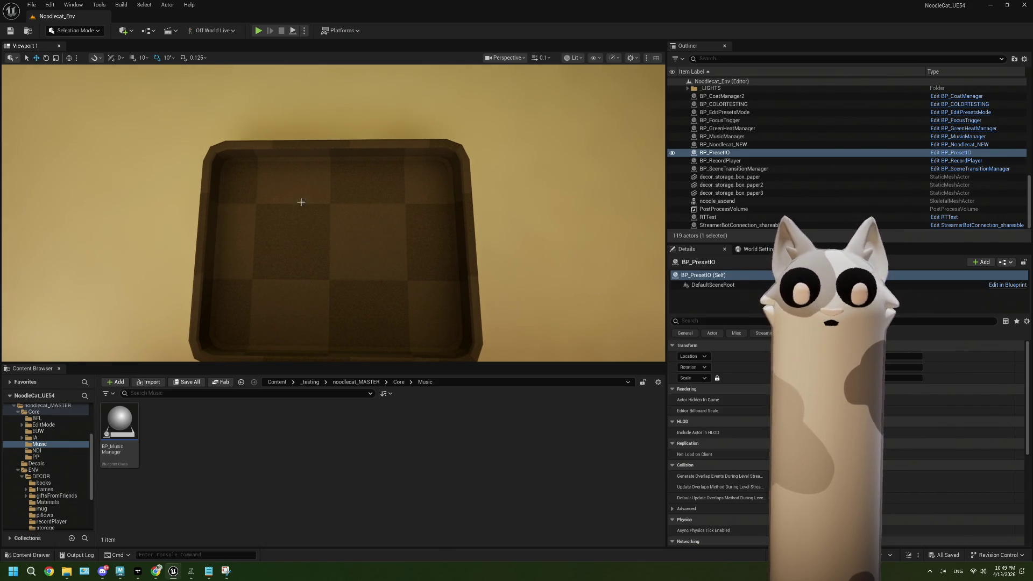
pyautogui.moveTo(351, 237); pyautogui.dragTo(323, 212)
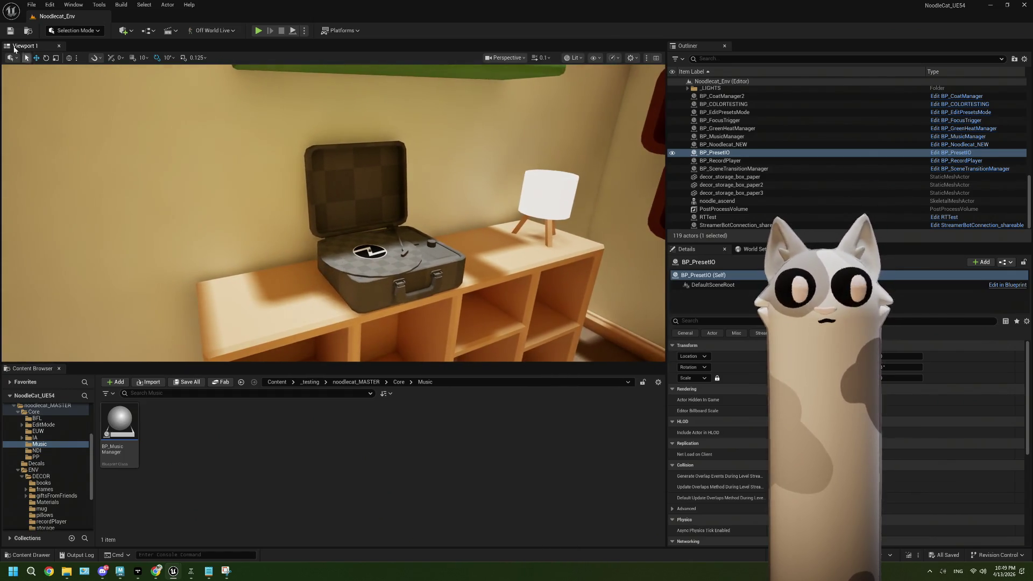